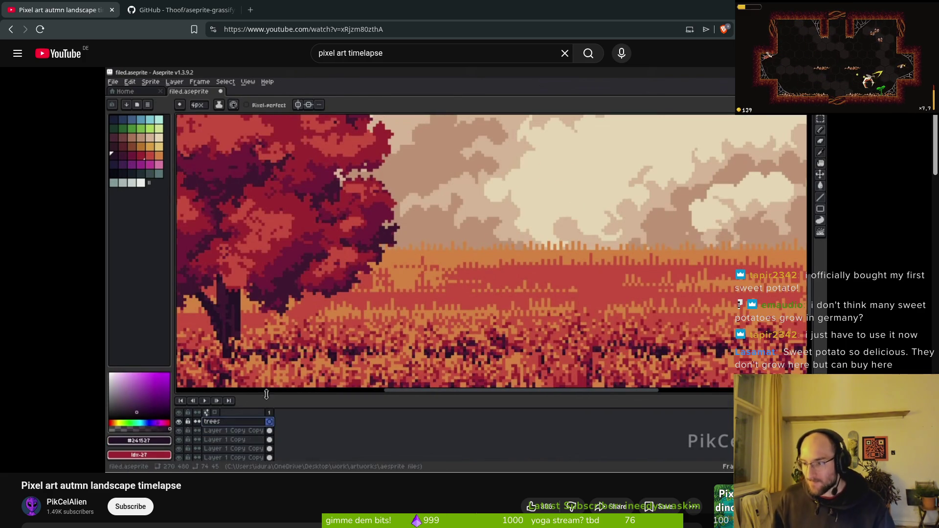
Search Brave for 'sweet potato export by country', accepting the corrected spelling
click(251, 10)
text(sweet pot)
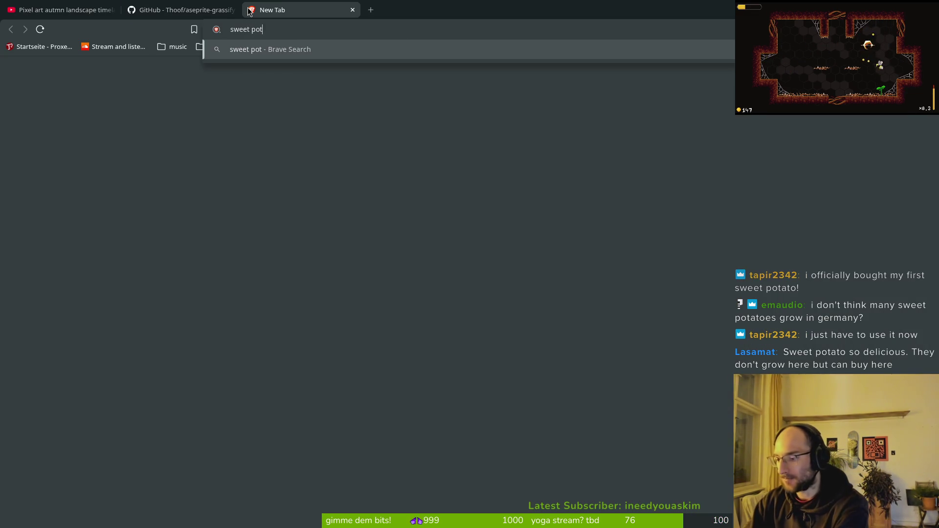
text(atoe e)
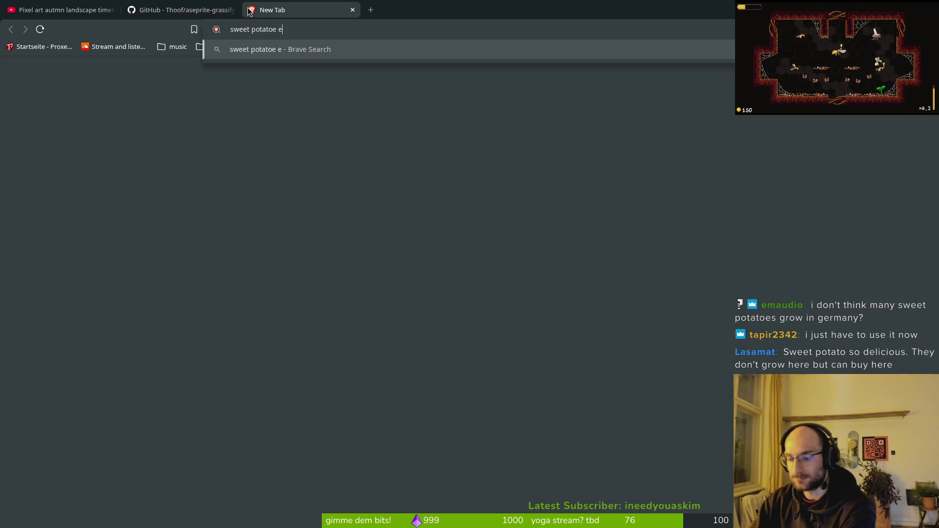
text(xport by country)
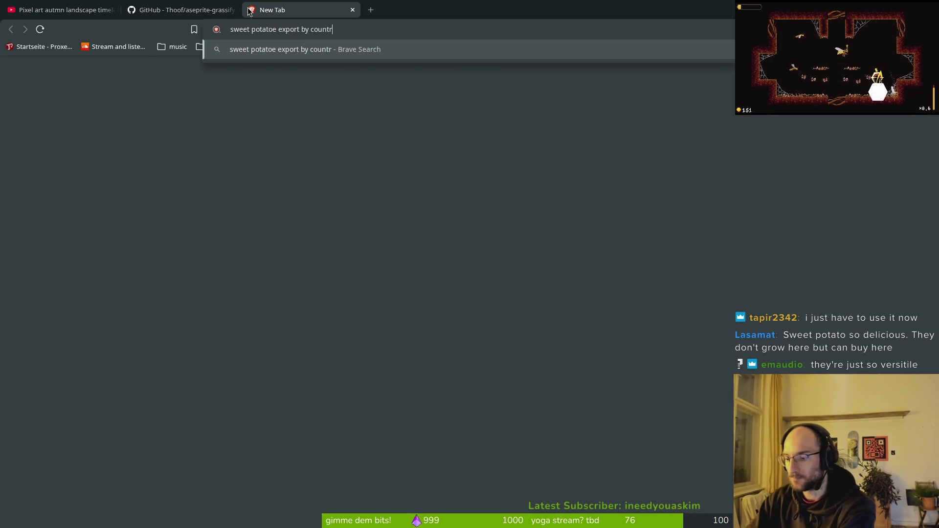
key(Return)
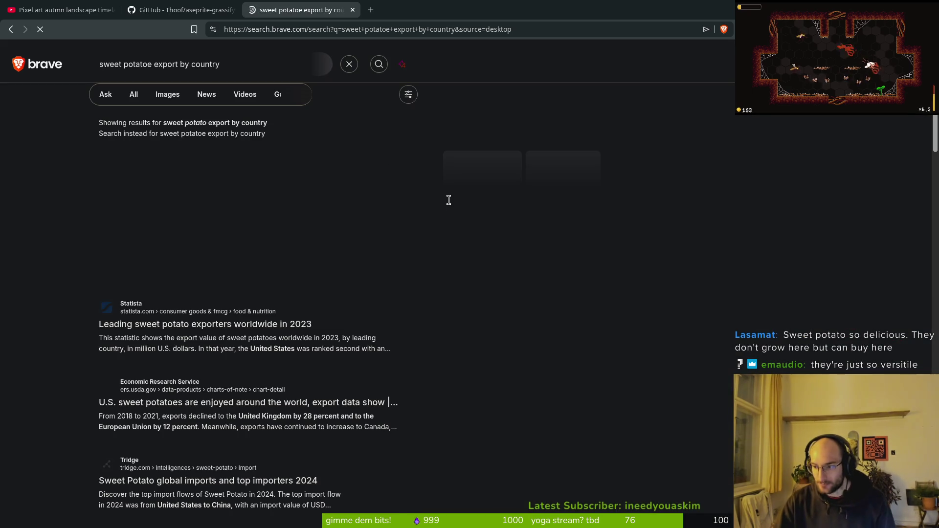
click(232, 126)
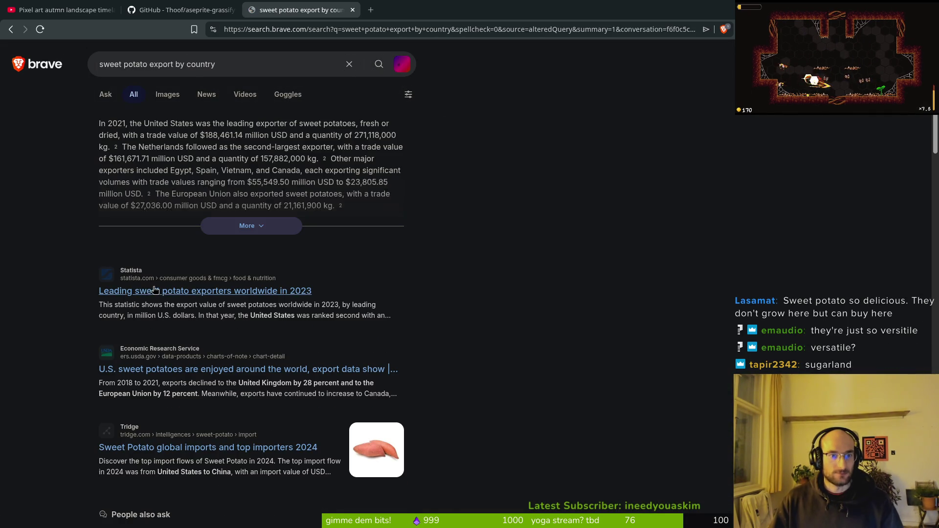
click(85, 290)
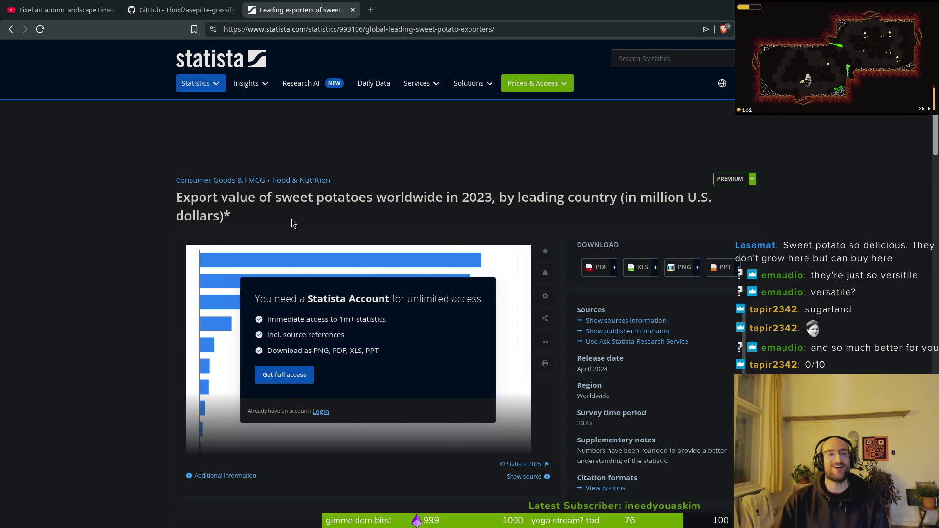
click(11, 29)
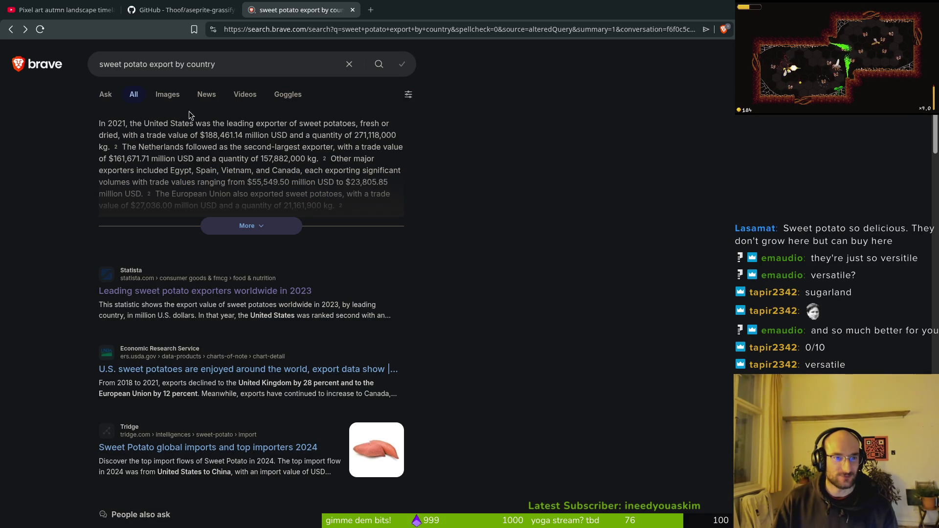
drag(142, 123, 273, 125)
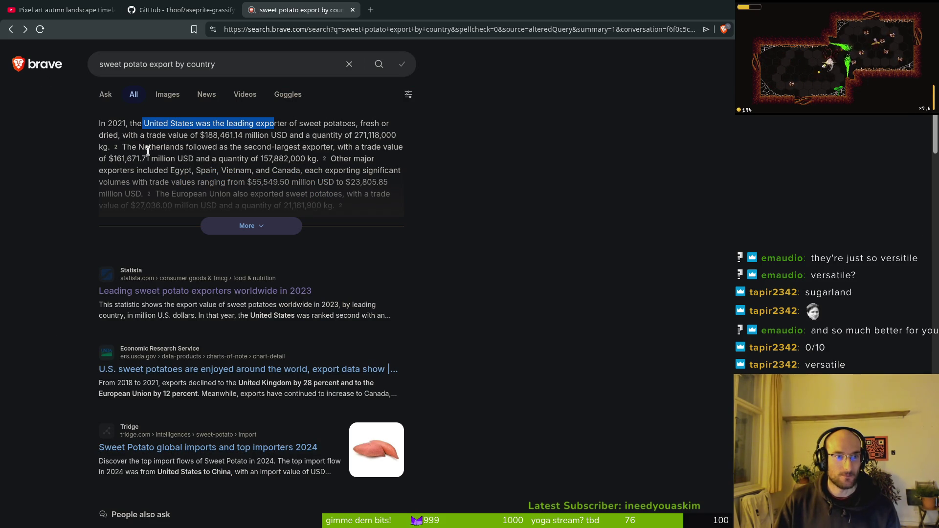
mouse_move(127, 147)
mouse_down()
mouse_move(238, 147)
mouse_move(181, 149)
mouse_up()
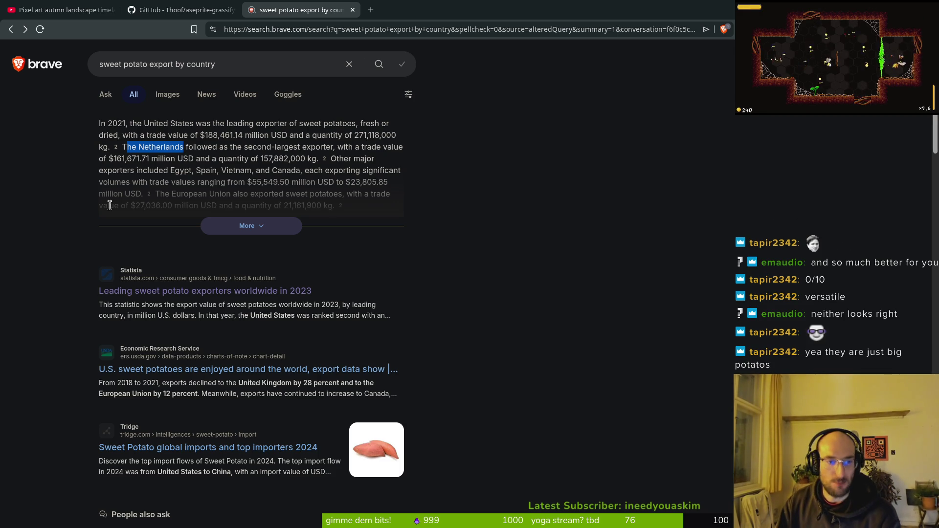
scroll(252, 410, down, 3)
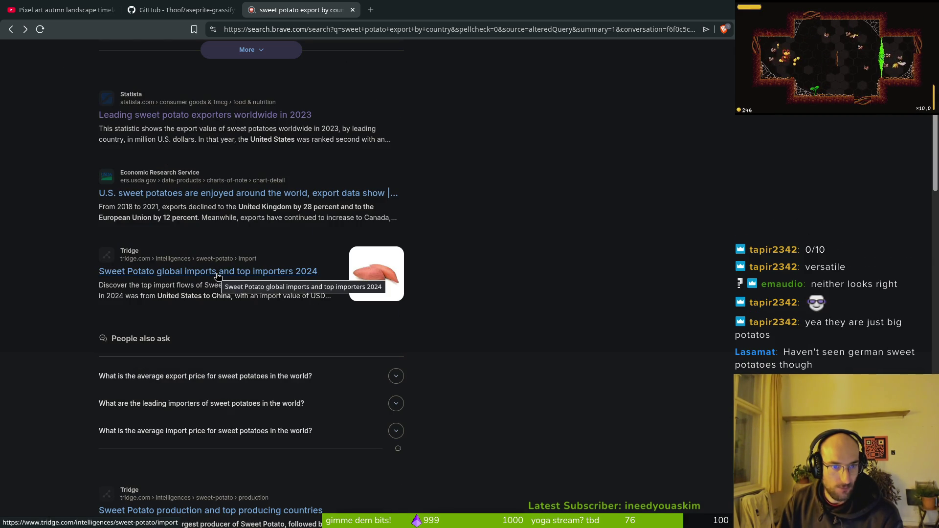
scroll(218, 276, down, 2)
Open the Tridge sweet potato production page and scroll its exporter, importer and producer figures
click(198, 397)
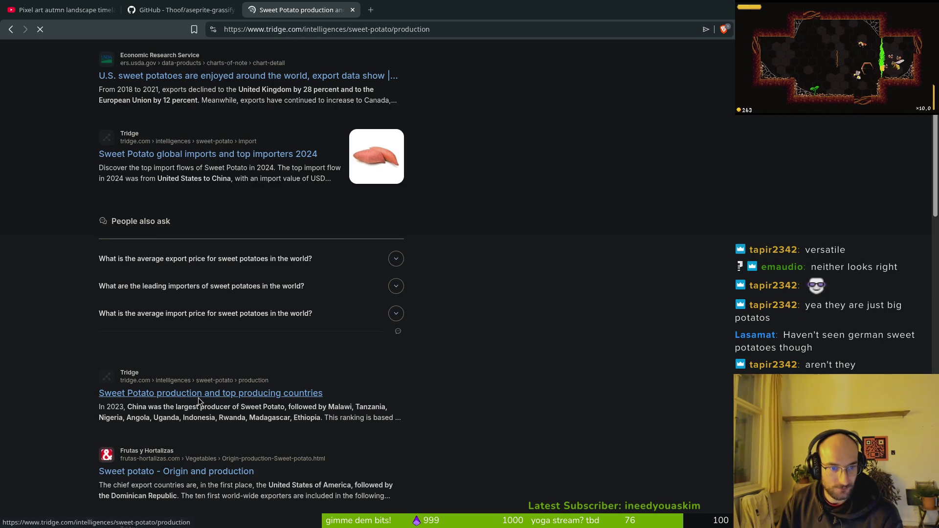
scroll(195, 323, down, 5)
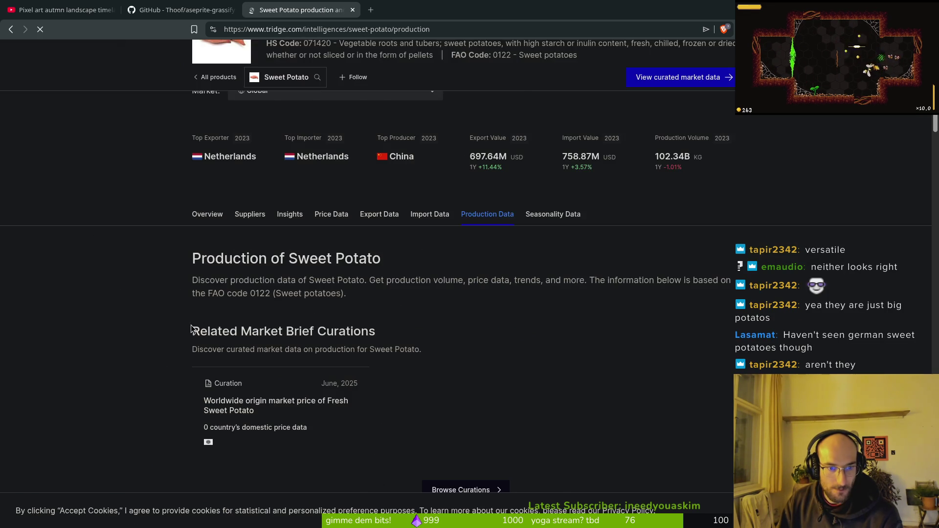
scroll(196, 322, up, 5)
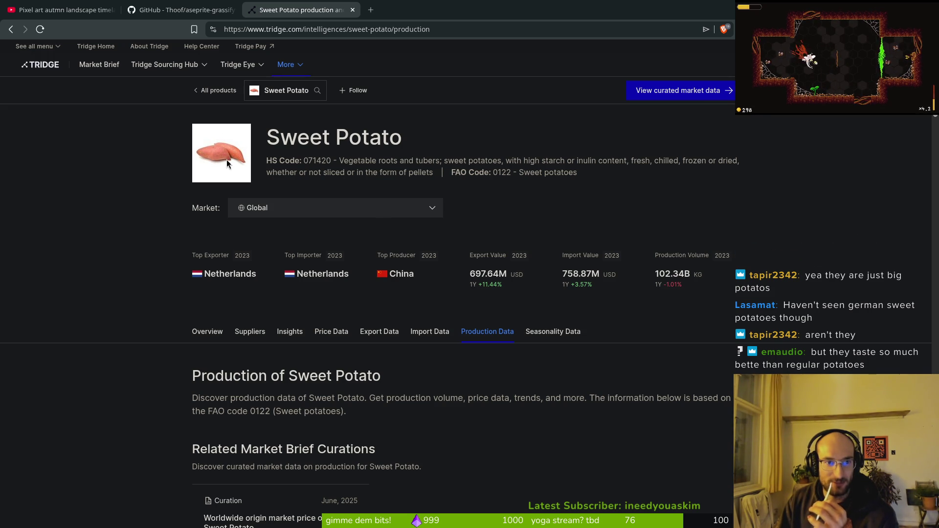
Search Brave for 'yam' in a new tab
click(371, 10)
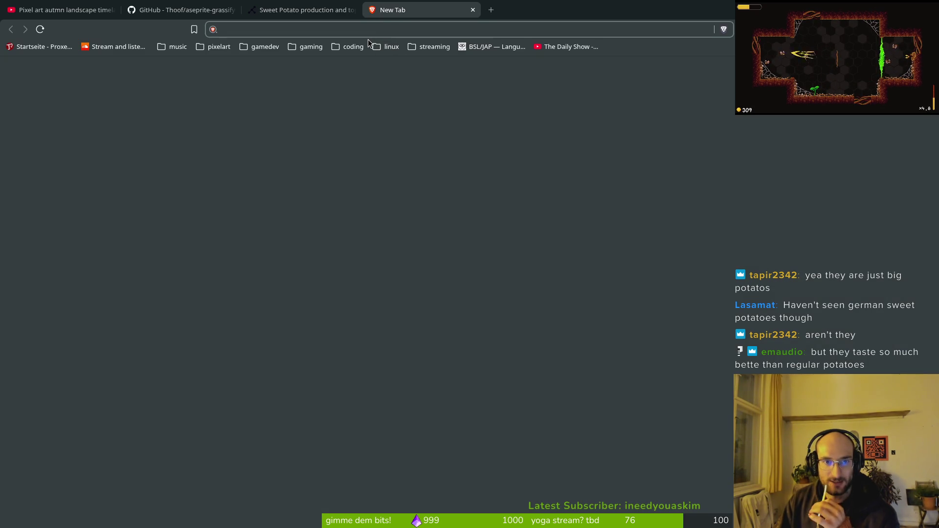
text(sweet )
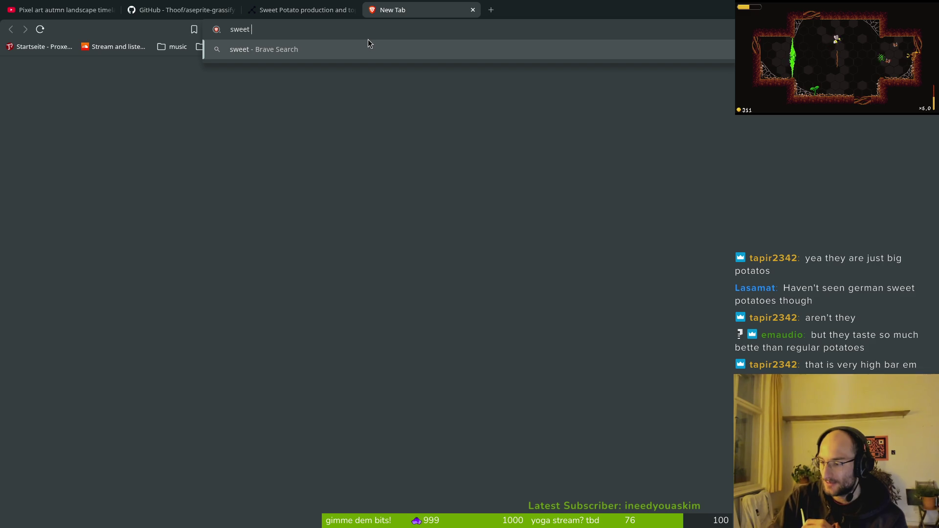
text(pot)
key(BackSpace)
key(BackSpace)
key(BackSpace)
text(yam)
key(Return)
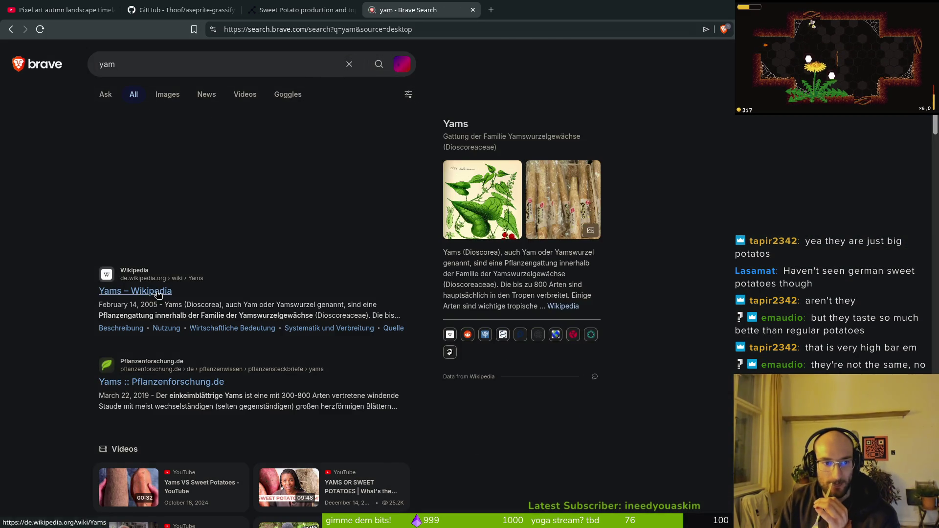
Glance at the Yams Wikipedia article, then switch to the Ask Brave answer for yam
click(157, 293)
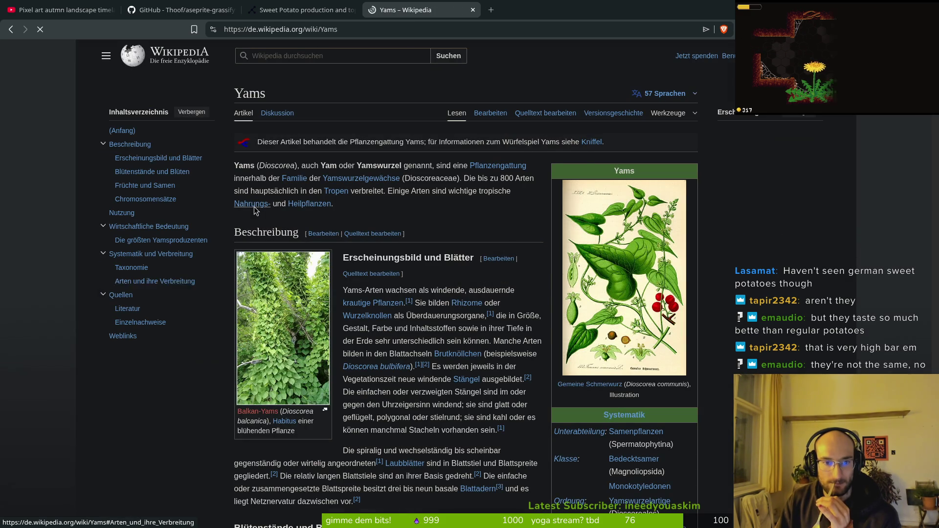
key(alt+Left)
scroll(433, 303, down, 5)
scroll(392, 284, down, 12)
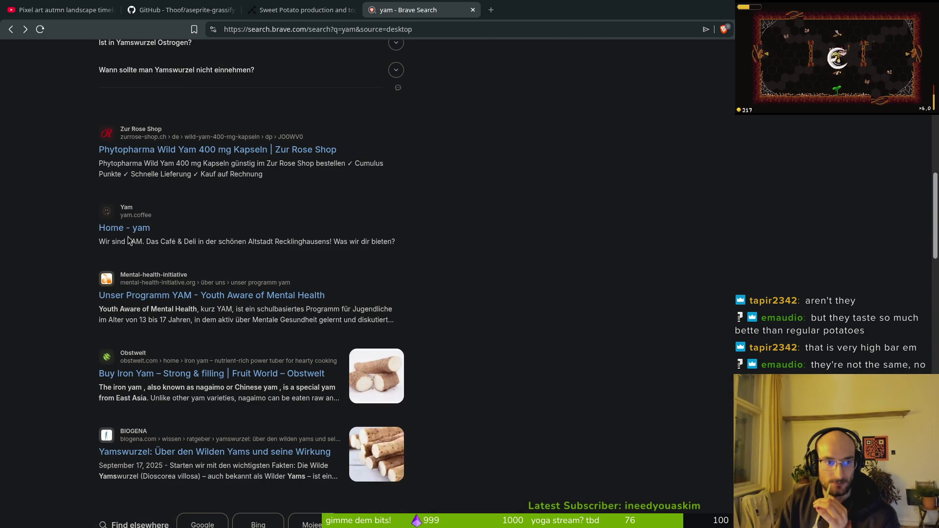
scroll(299, 335, up, 15)
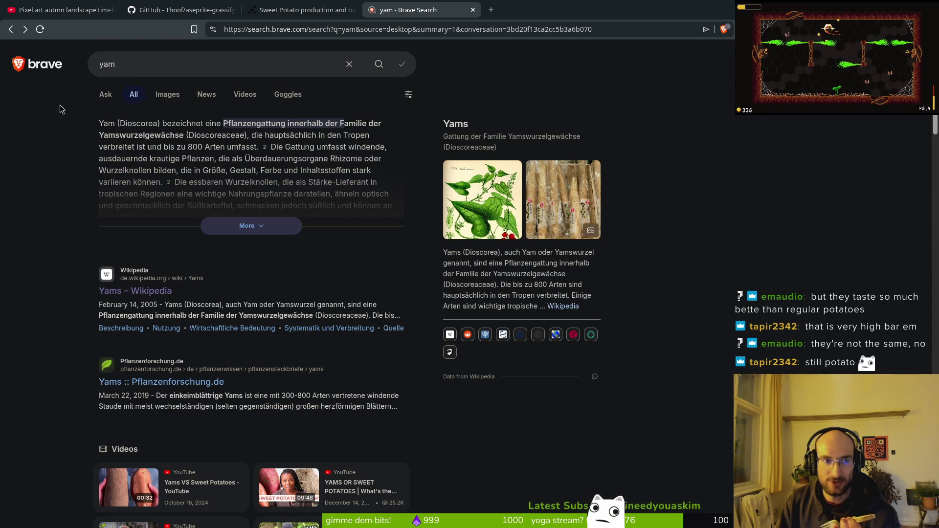
click(106, 94)
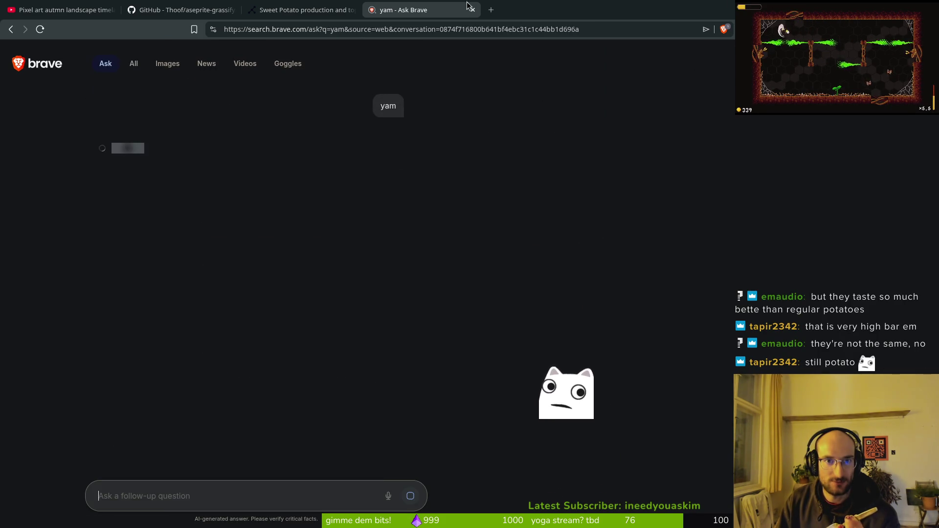
Close the yam search tab
key(ctrl+w)
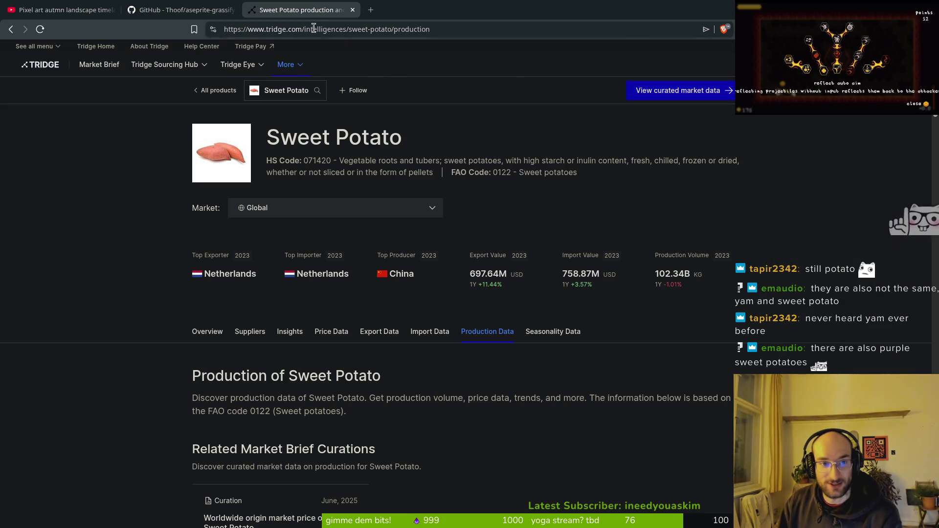
Search Brave for 'purple potato'
click(350, 30)
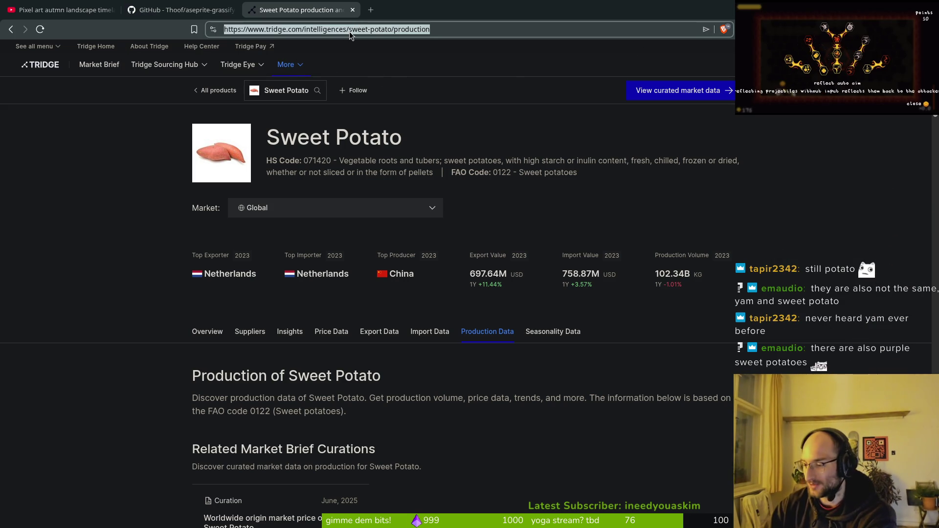
text(purple potato)
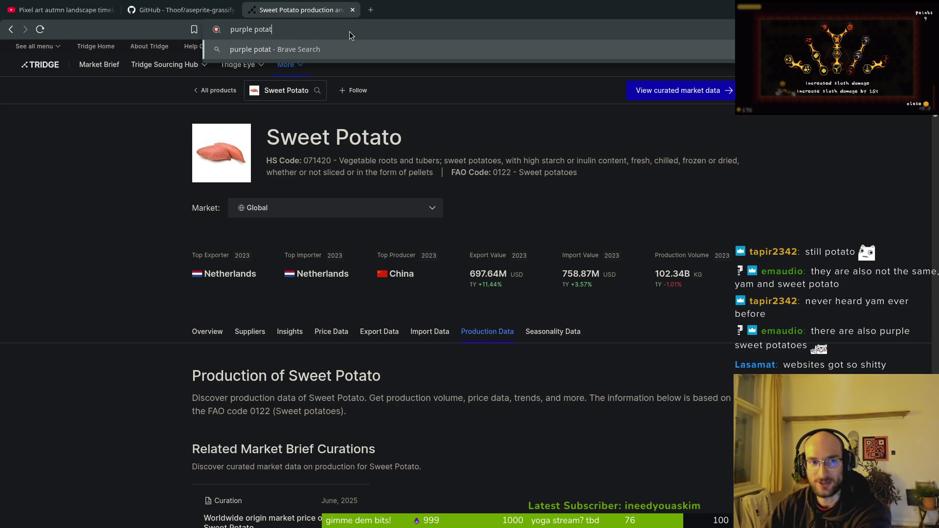
key(Return)
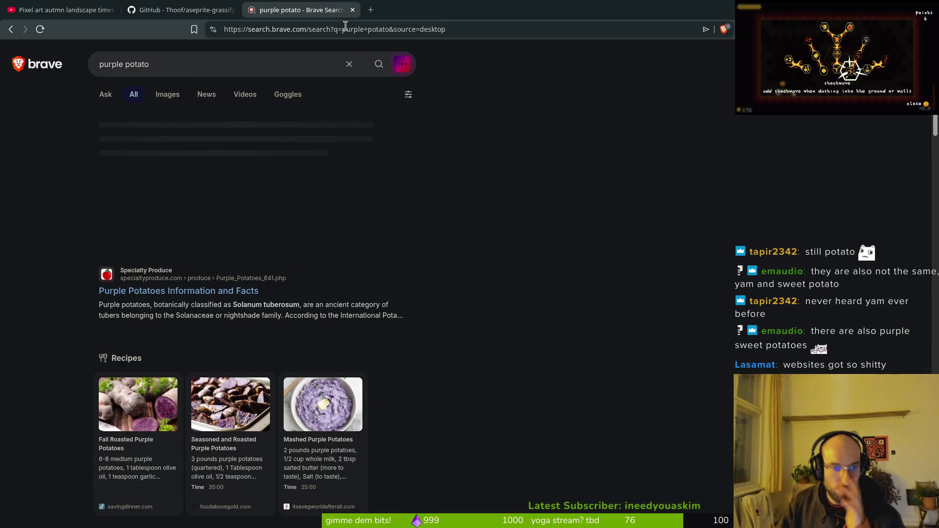
Show purple potato image results and preview the Purple Majesty Potatoes image
click(168, 96)
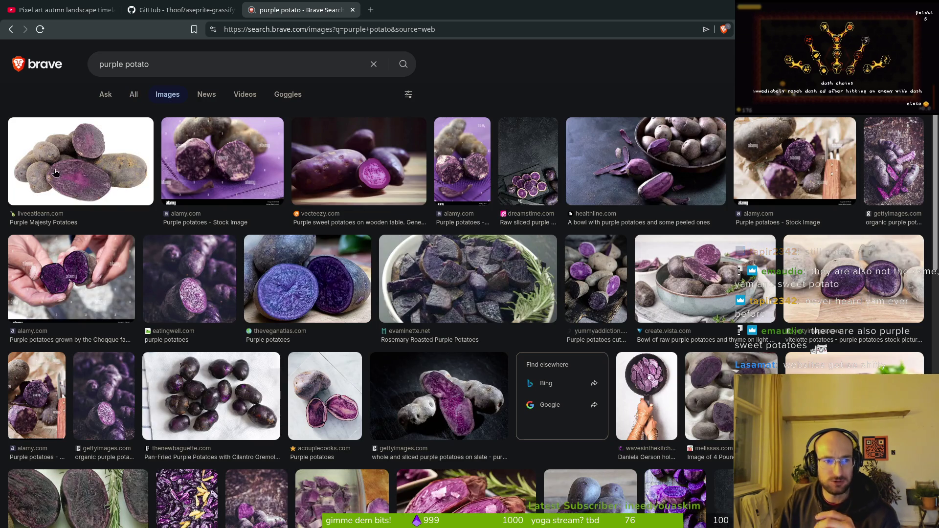
click(74, 177)
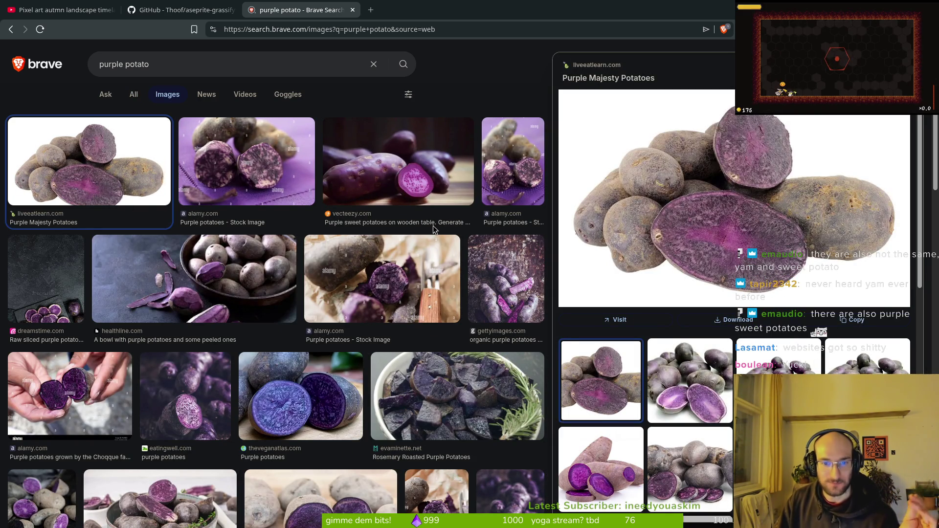
scroll(694, 398, down, 2)
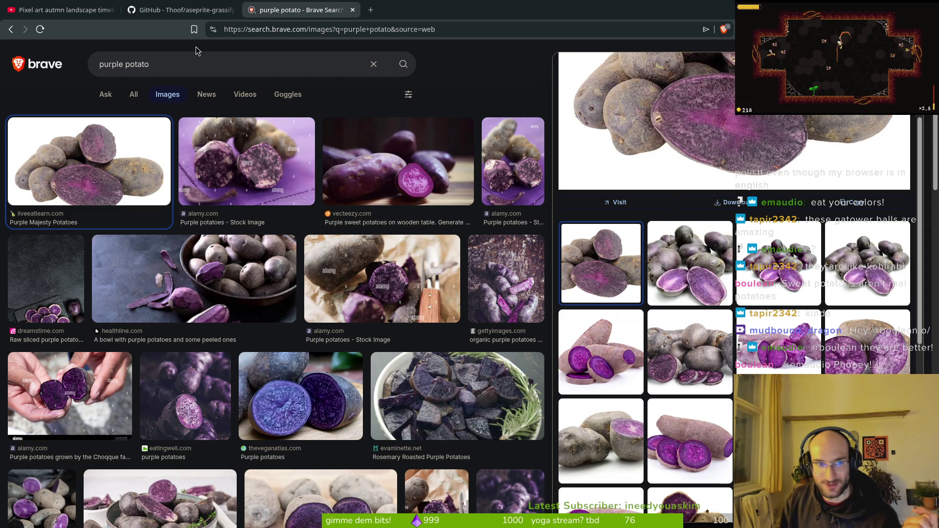
triple_click(195, 62)
Search images for 'gatower kugel' and switch to the 'gatower kugeln' results
text(ga)
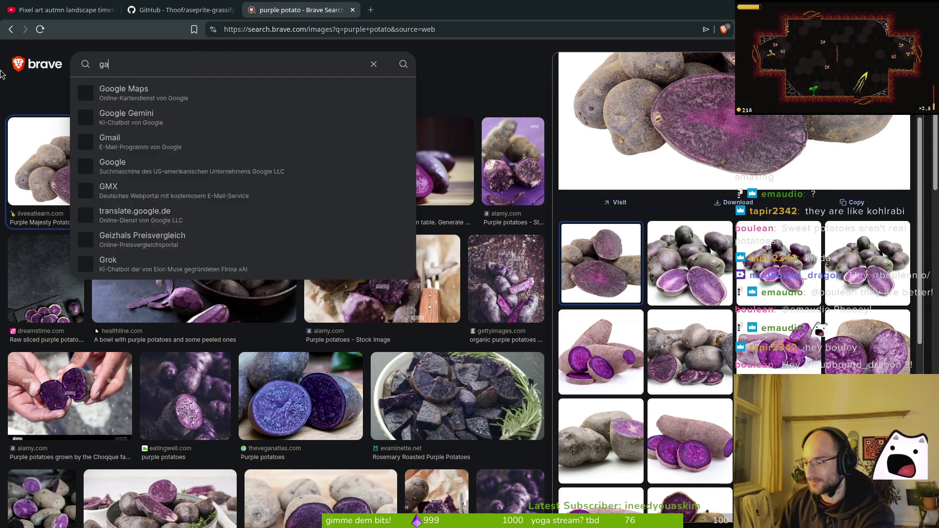
text(tower )
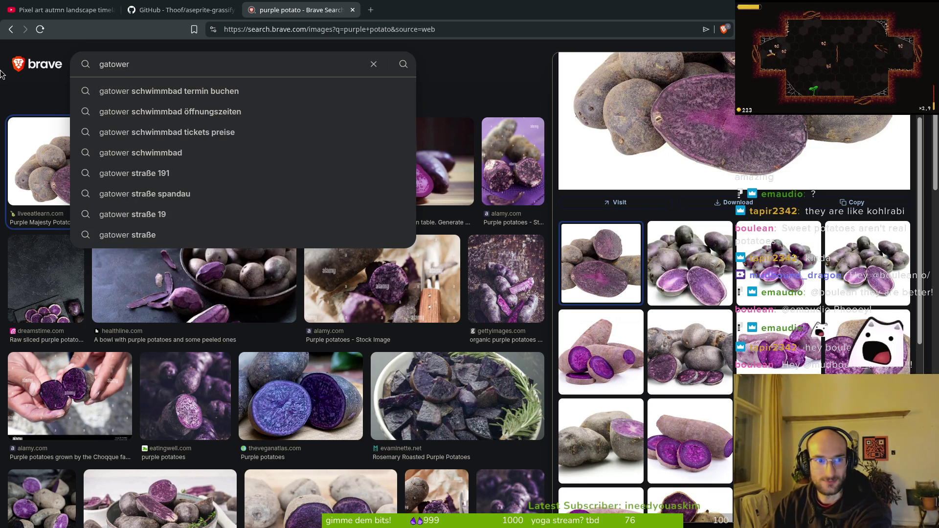
text(tul)
key(BackSpace)
key(BackSpace)
key(BackSpace)
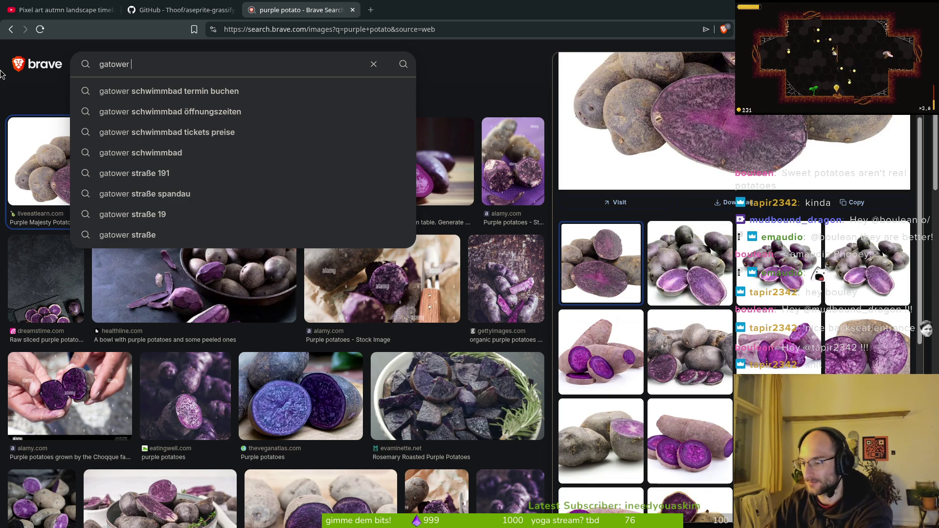
text(kugel)
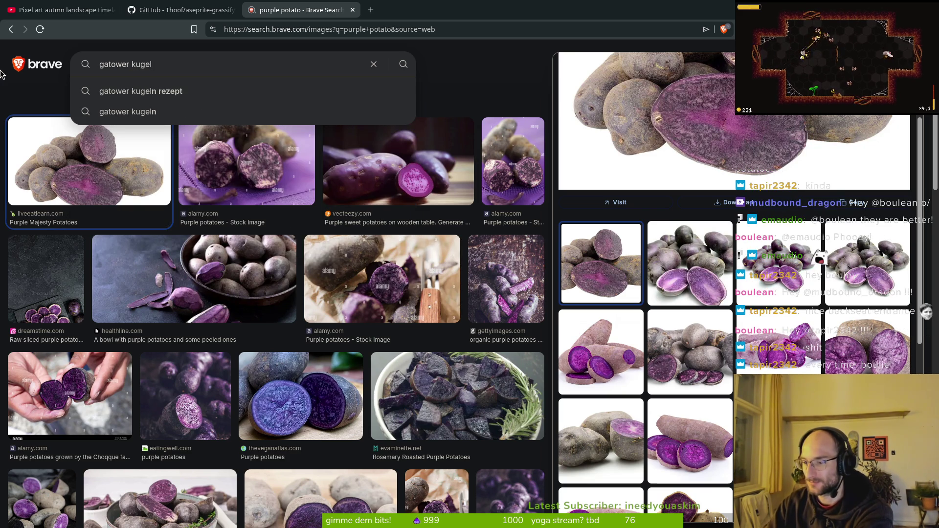
key(Return)
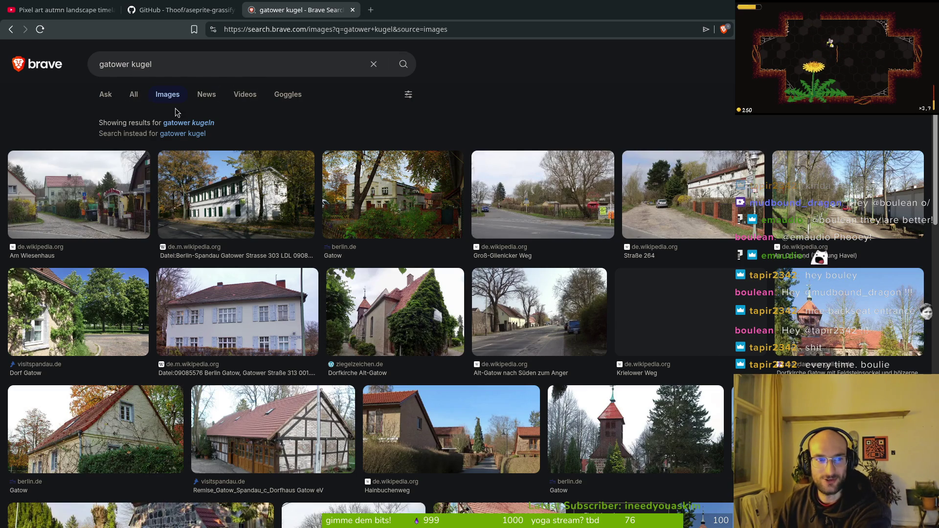
click(215, 123)
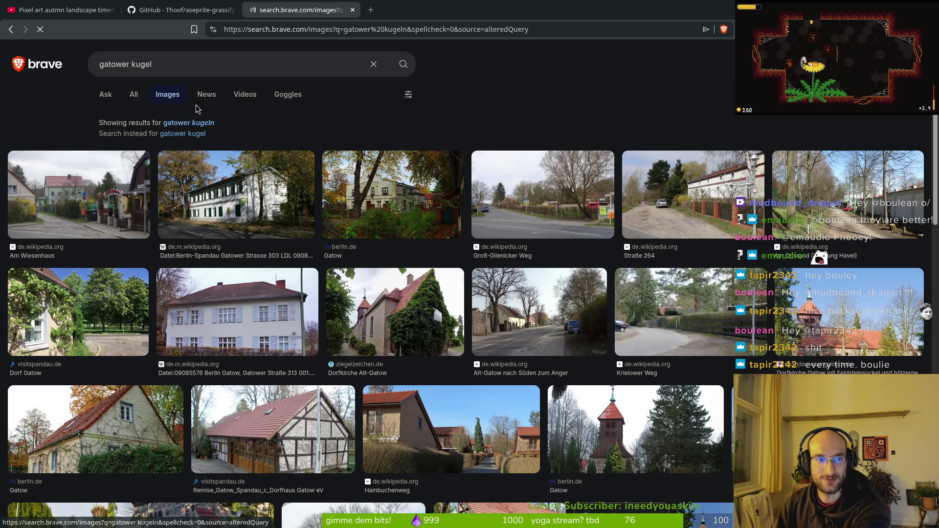
Return to the purple potato image results and clear the search box
key(alt+Left)
key(alt+Left)
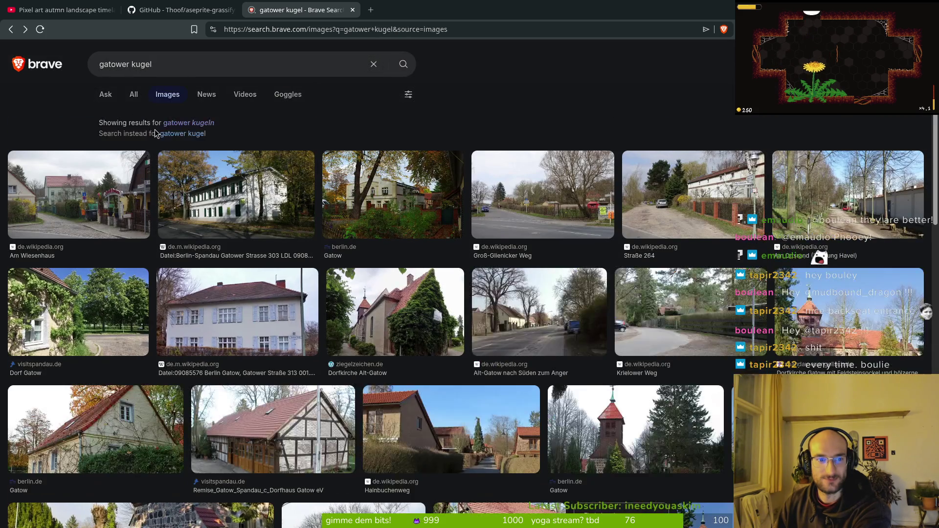
click(363, 65)
click(374, 64)
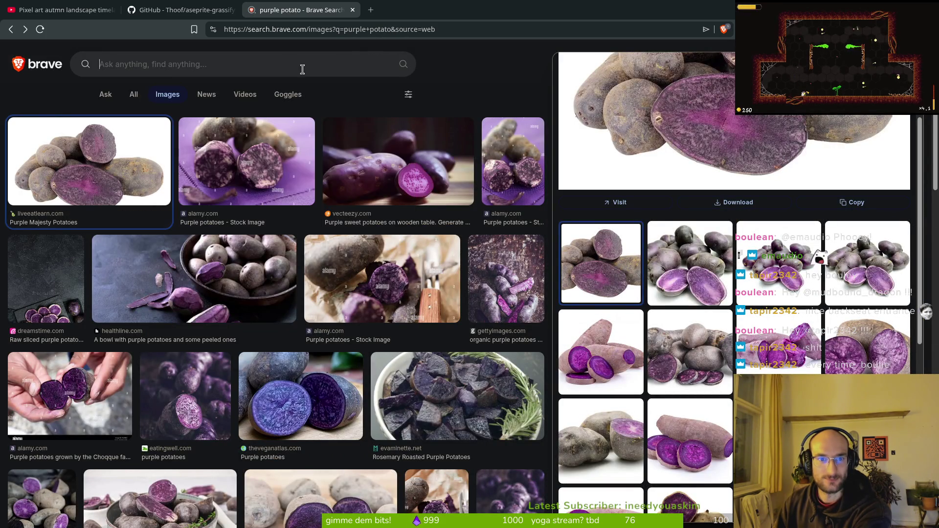
Run an image search for 'potato kinds'
text(potatoe)
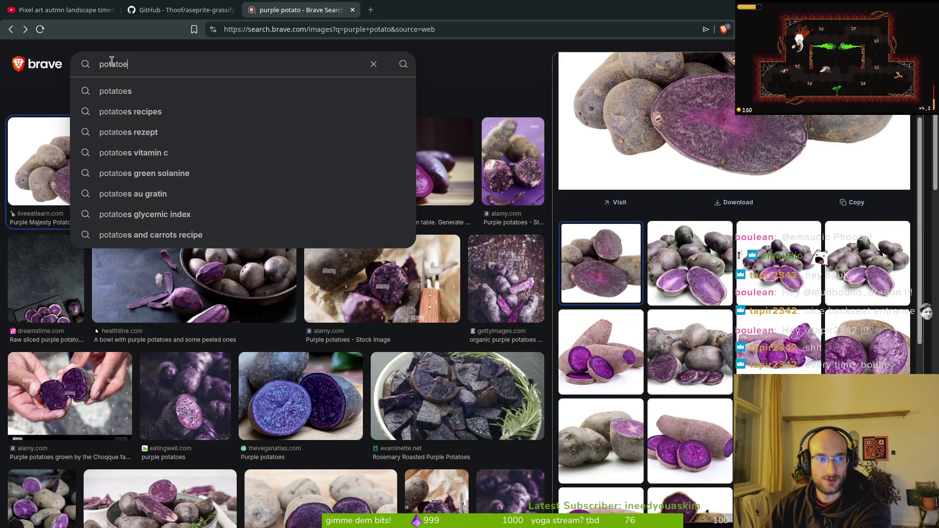
key(BackSpace)
text(kinds)
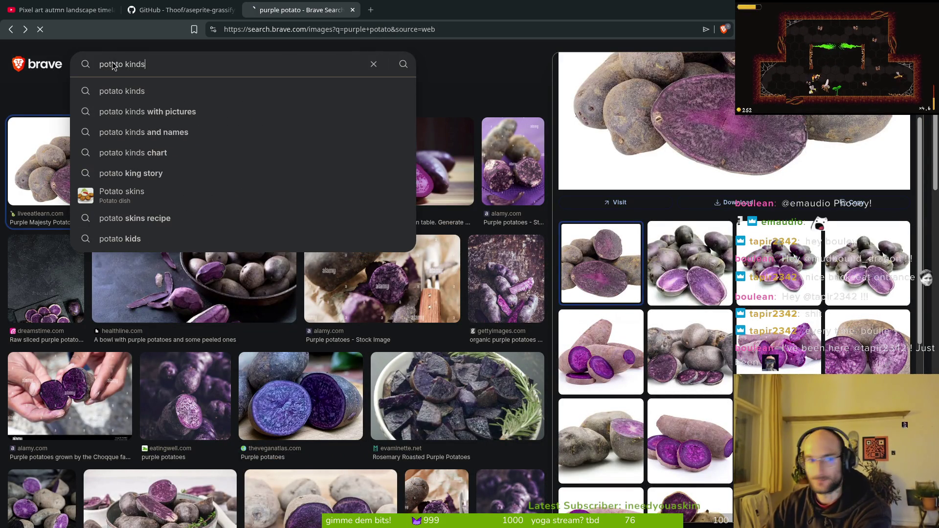
key(Return)
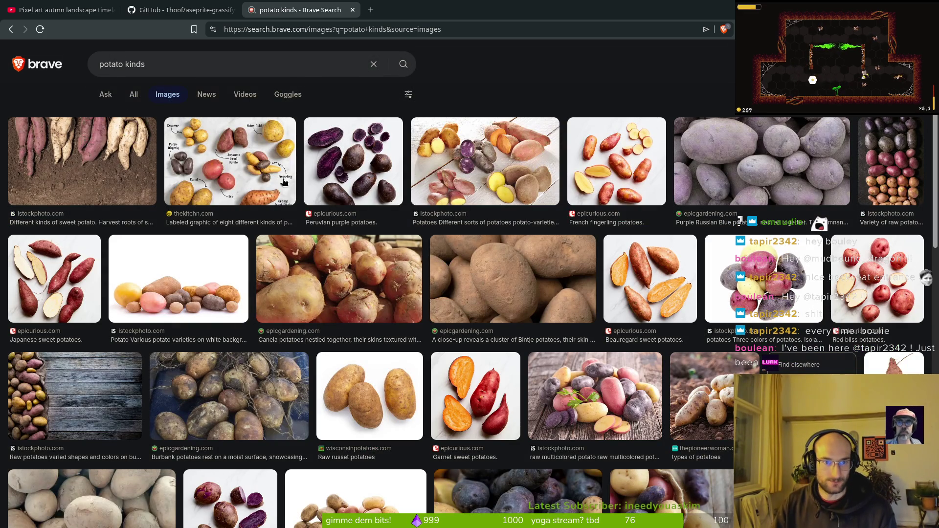
Preview several potato images, ending on the istockphoto photo of different potato sorts
click(95, 154)
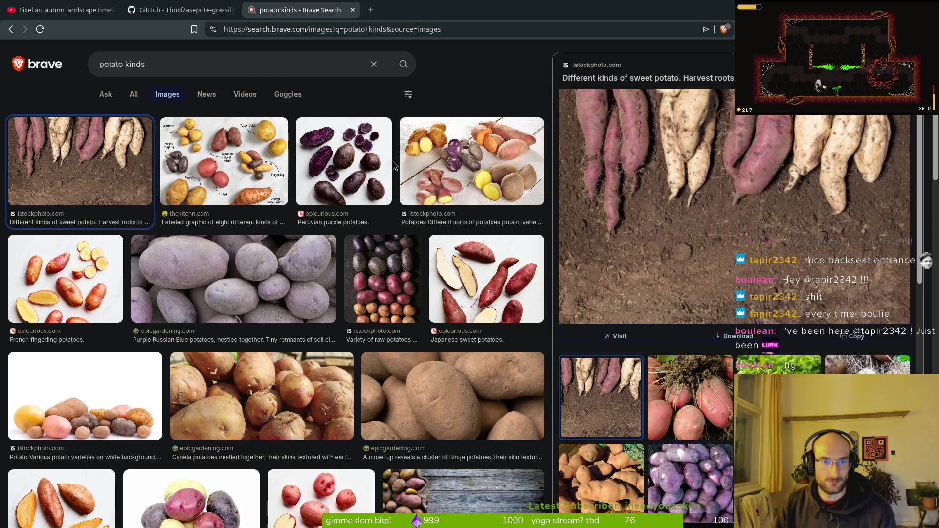
click(329, 168)
click(234, 171)
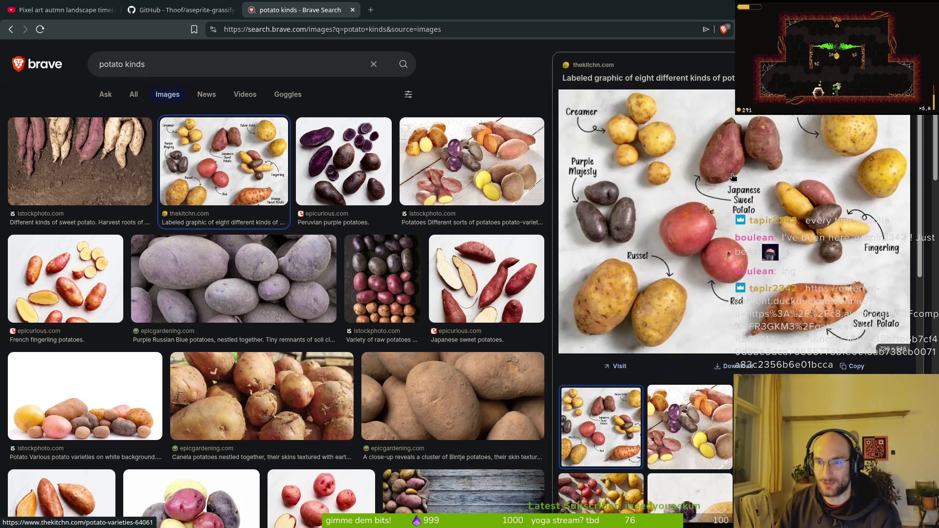
click(343, 162)
click(520, 164)
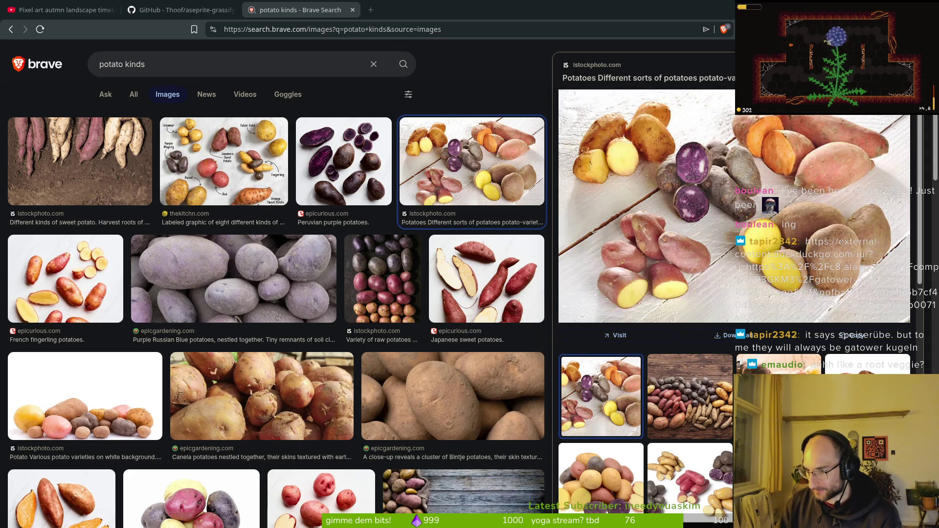
Replace the query with 'speiseruebe' and scroll through its image results
triple_click(221, 69)
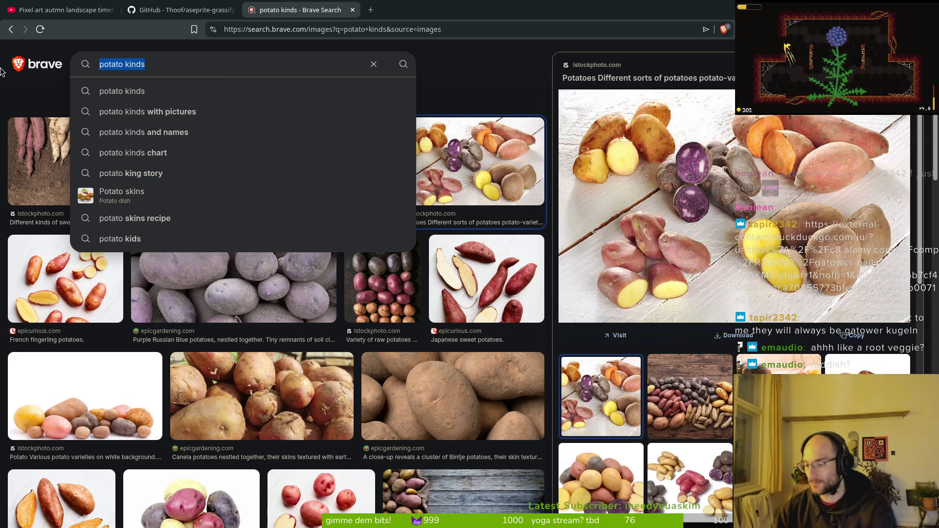
text(speiseruebe)
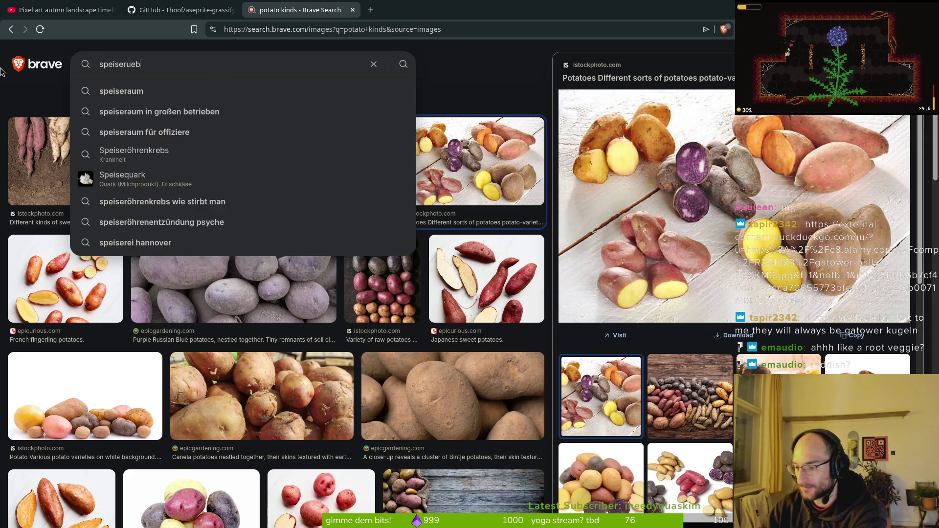
key(Return)
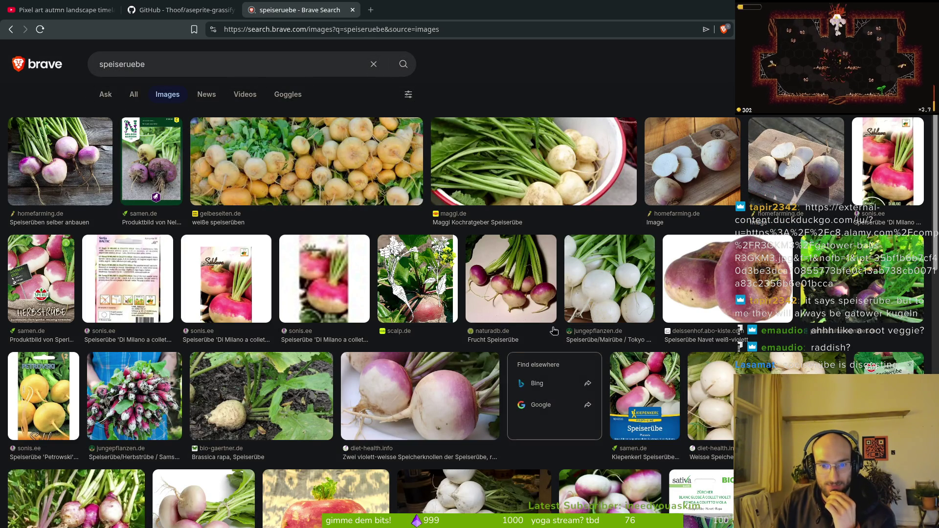
scroll(445, 402, down, 3)
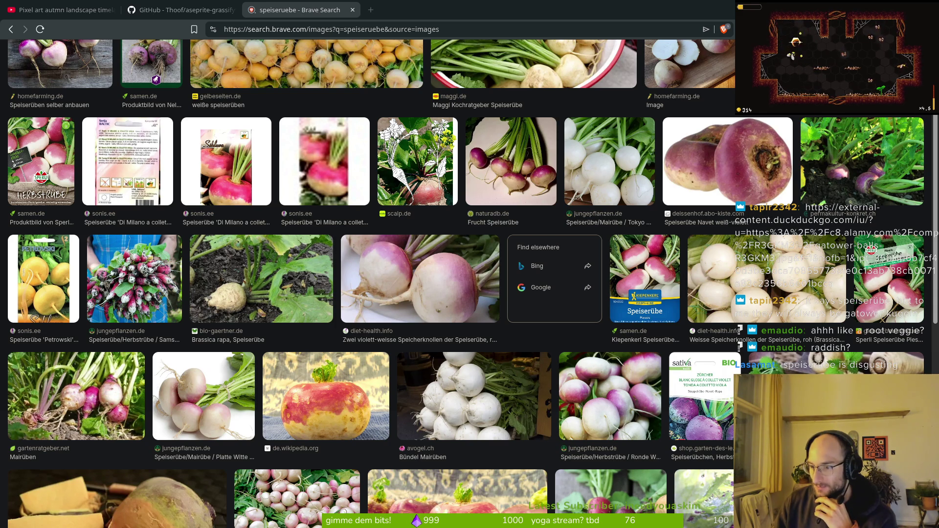
scroll(371, 338, up, 3)
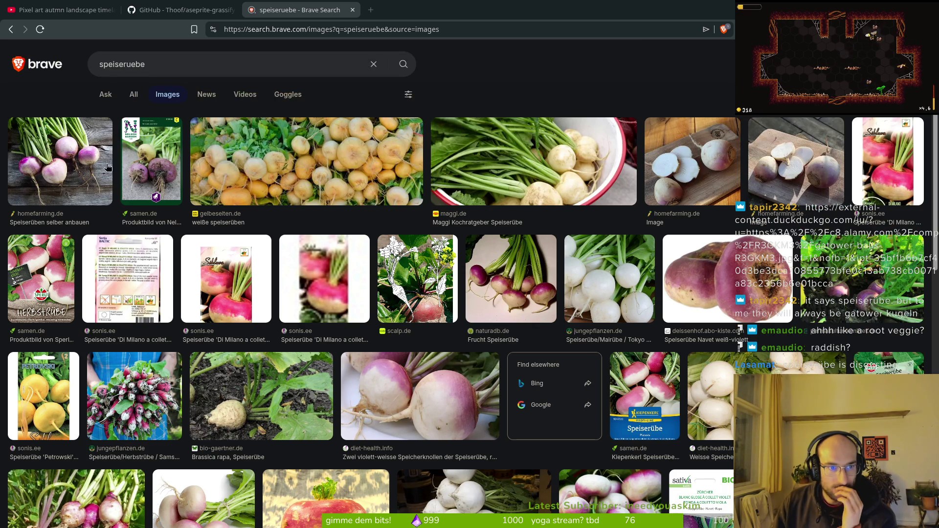
click(139, 6)
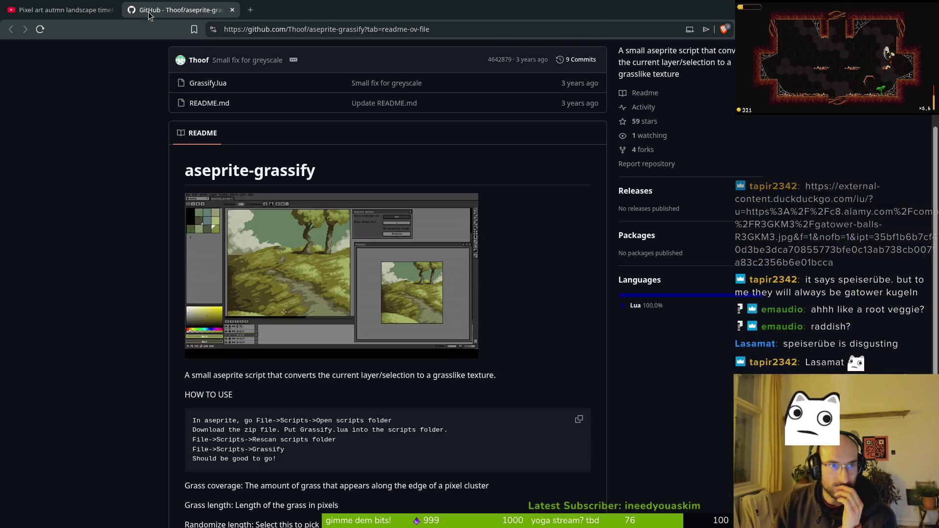
Close the aseprite-grassify GitHub tab and resume the autumn landscape timelapse from about 14:16
key(ctrl+w)
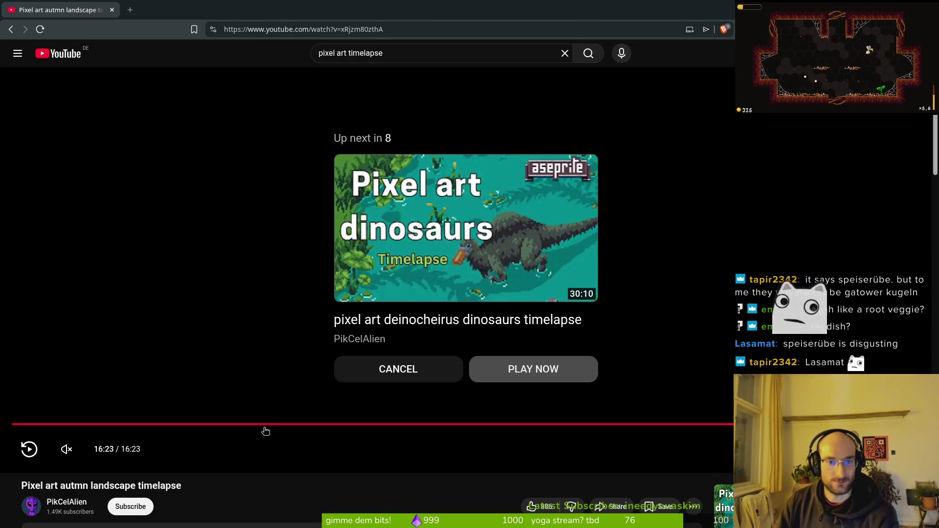
click(640, 423)
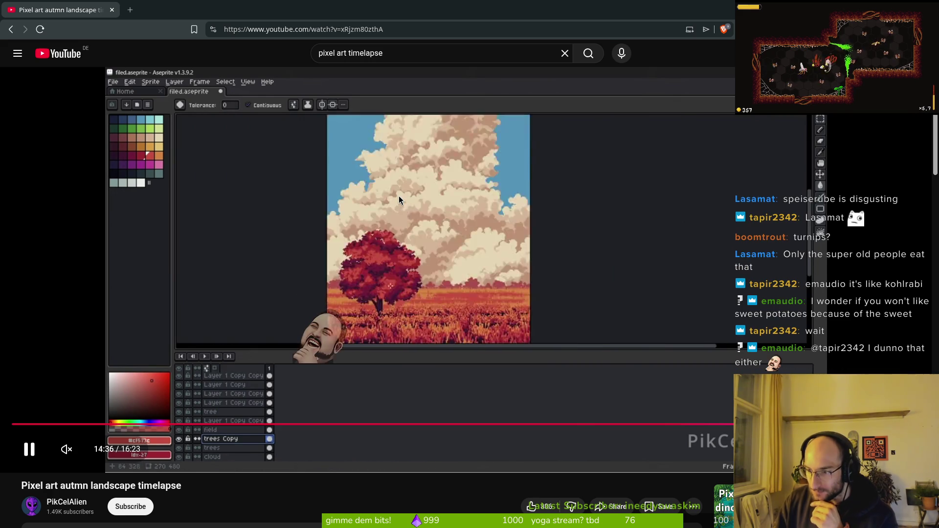
click(126, 13)
Search 'turnp' and keep the results for the corrected word 'turnip'
text(turnp)
key(Return)
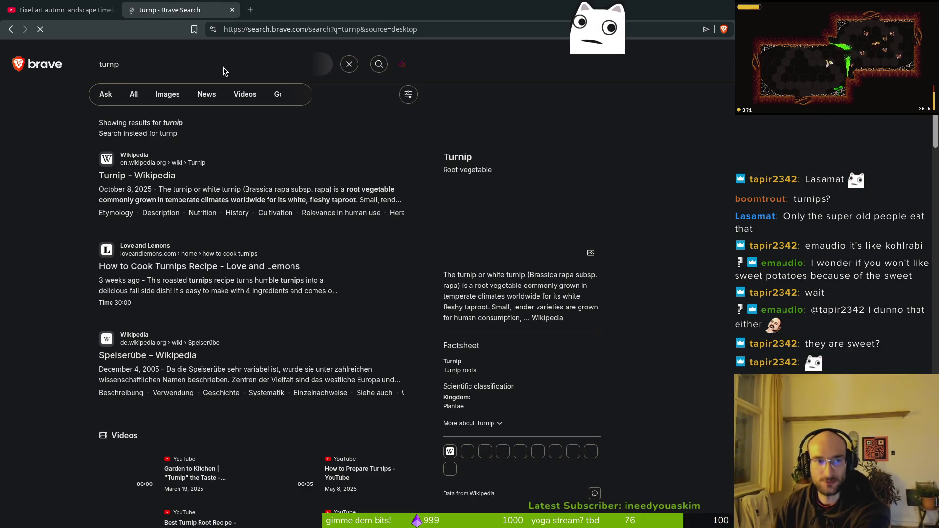
click(174, 123)
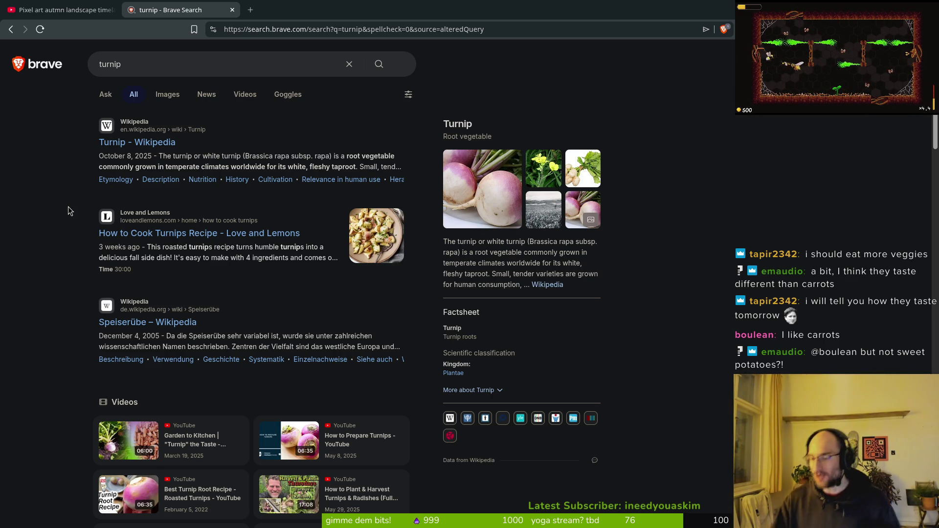
Search for 'yam fries' in another new tab
key(ctrl+t)
text(yam fries)
key(Return)
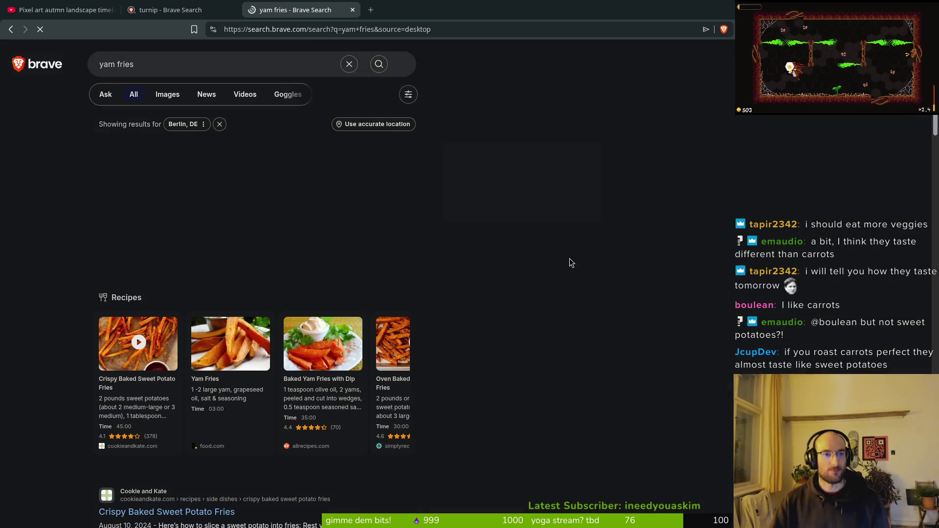
Switch the 'yam fries' search from web results to image results
click(165, 96)
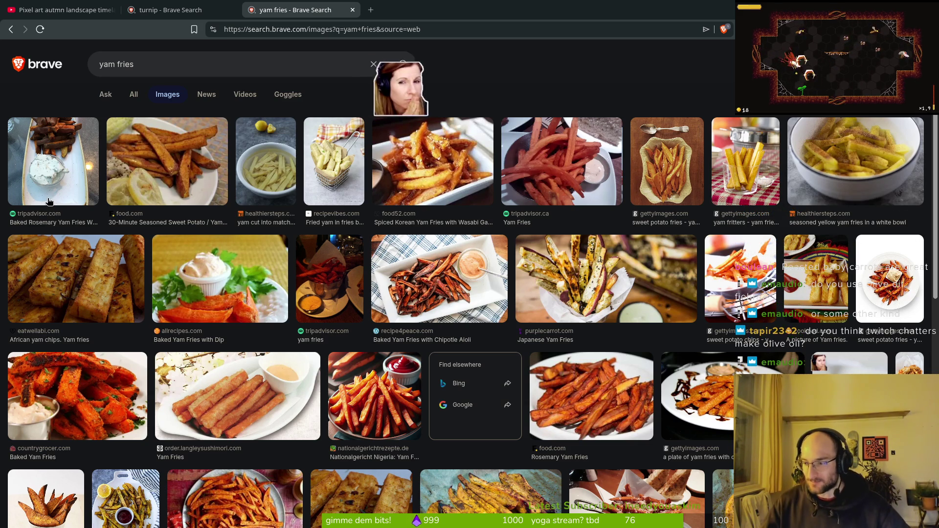
Replace the query with 'canola oil' and run the image search
click(151, 66)
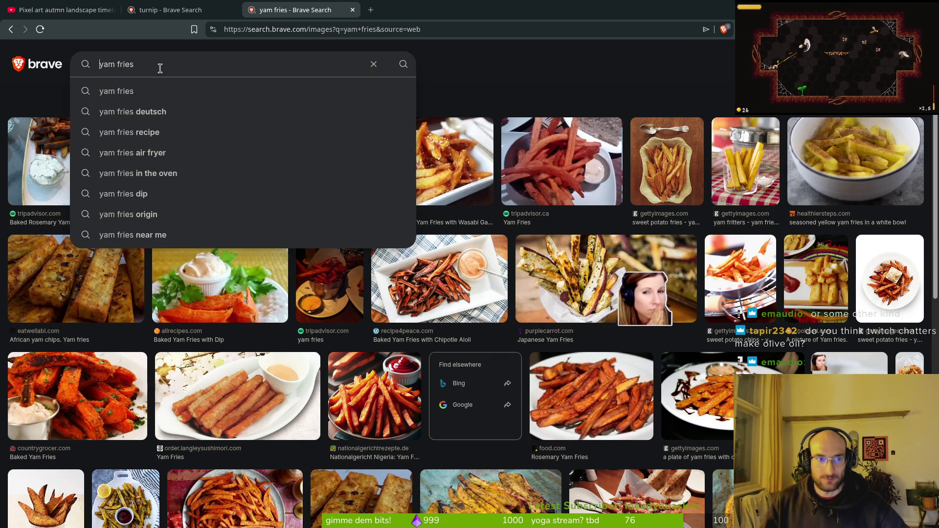
text(can)
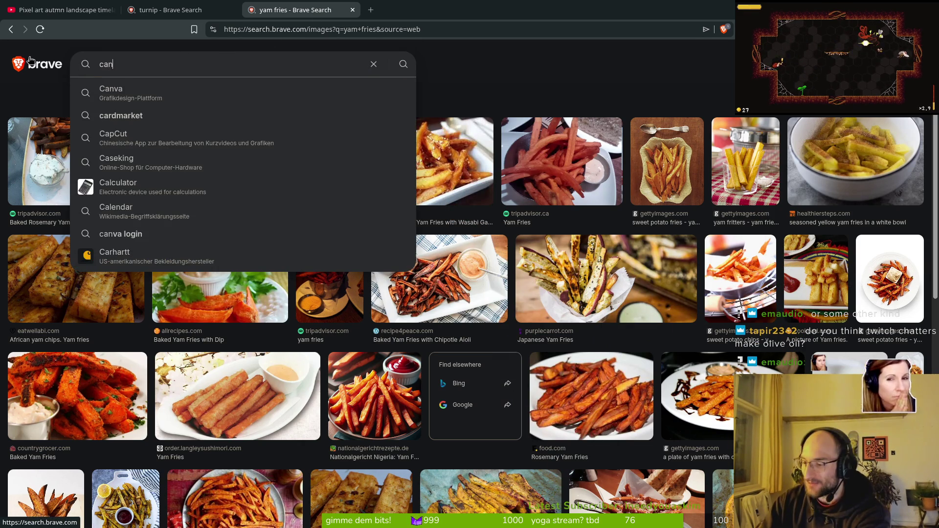
text(ola oil)
key(Return)
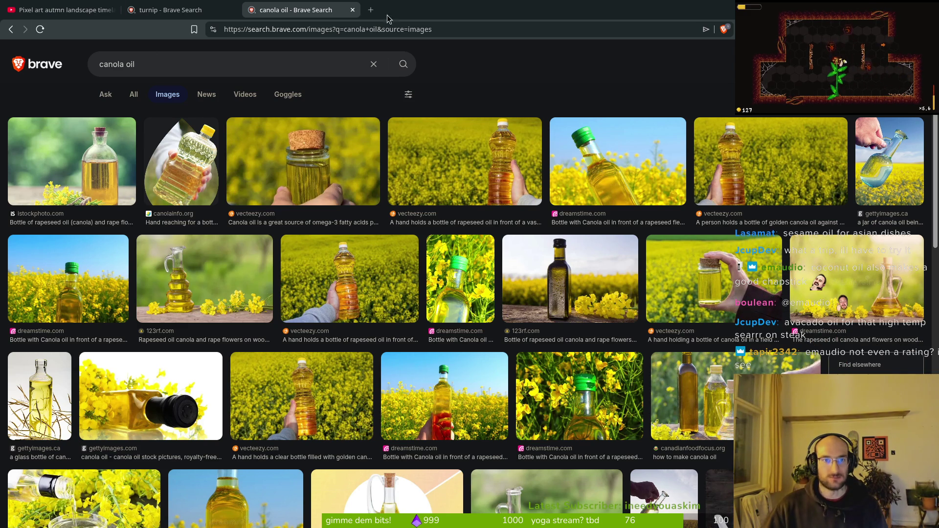
In a new tab, search 'avocado oil' and show its image results
click(371, 11)
text(a)
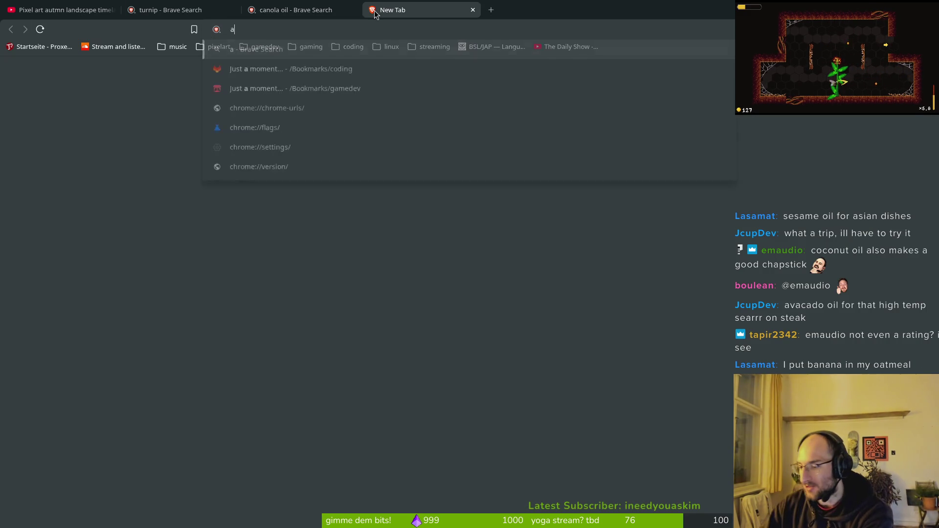
text(vocadp p)
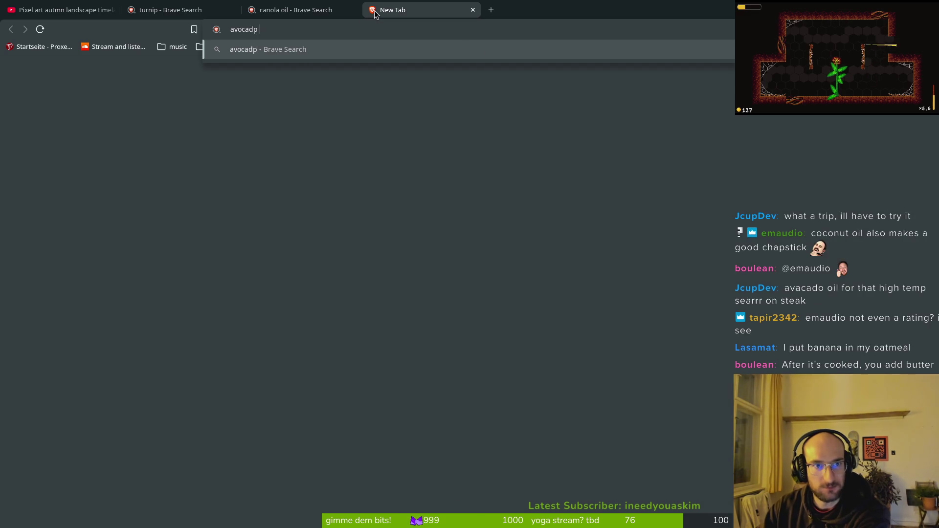
key(BackSpace)
key(BackSpace)
key(BackSpace)
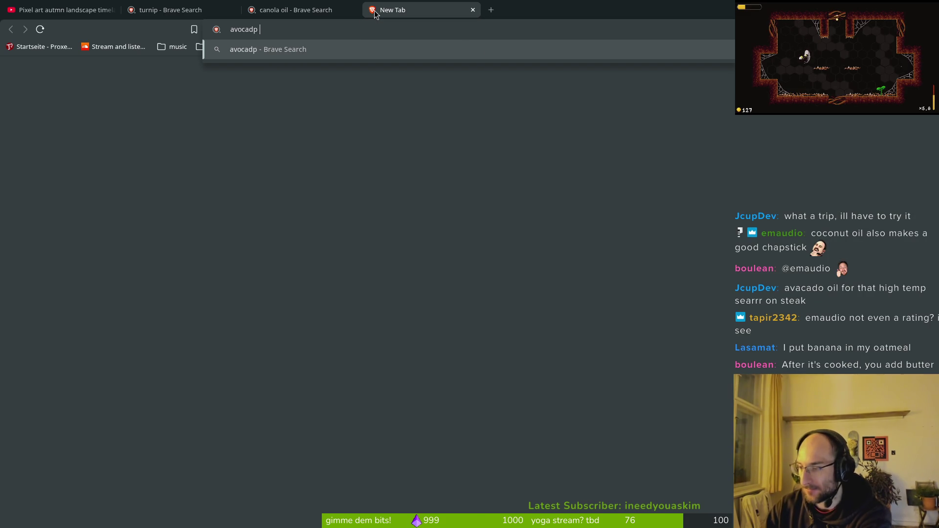
text(o oil)
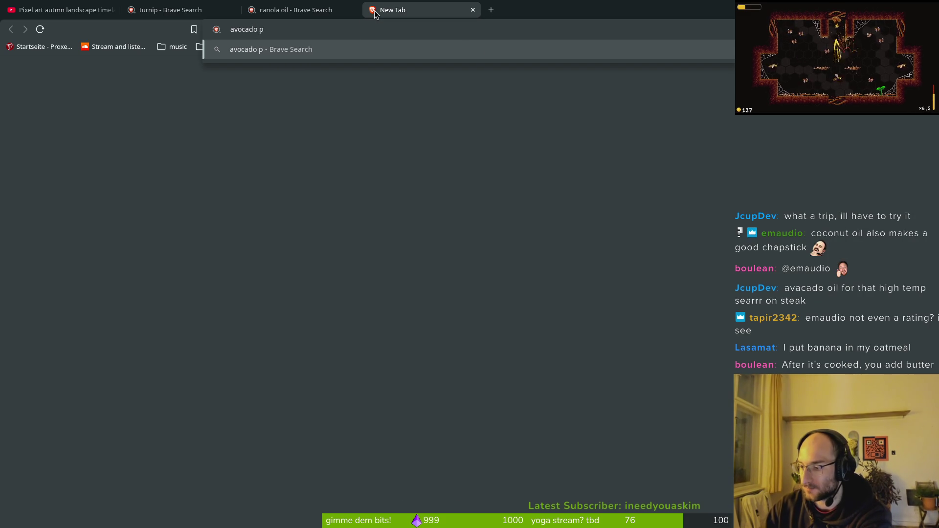
key(Return)
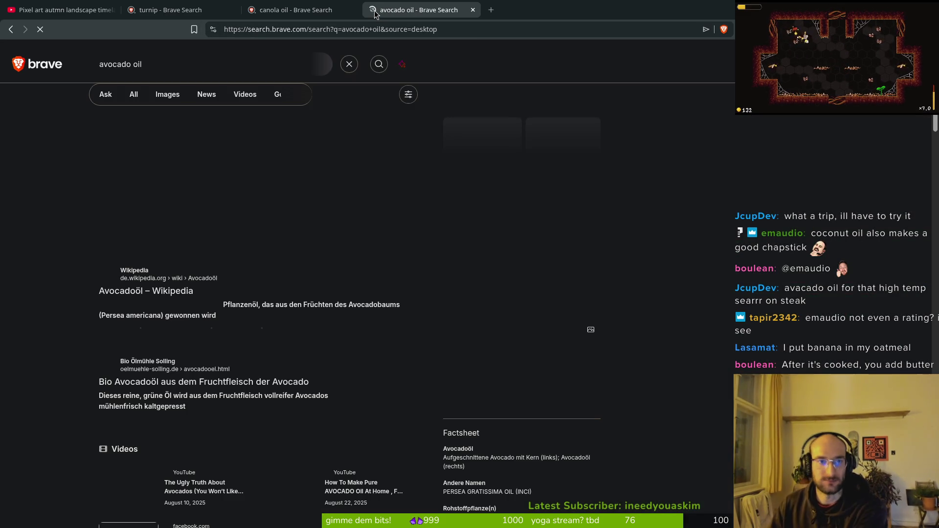
click(166, 96)
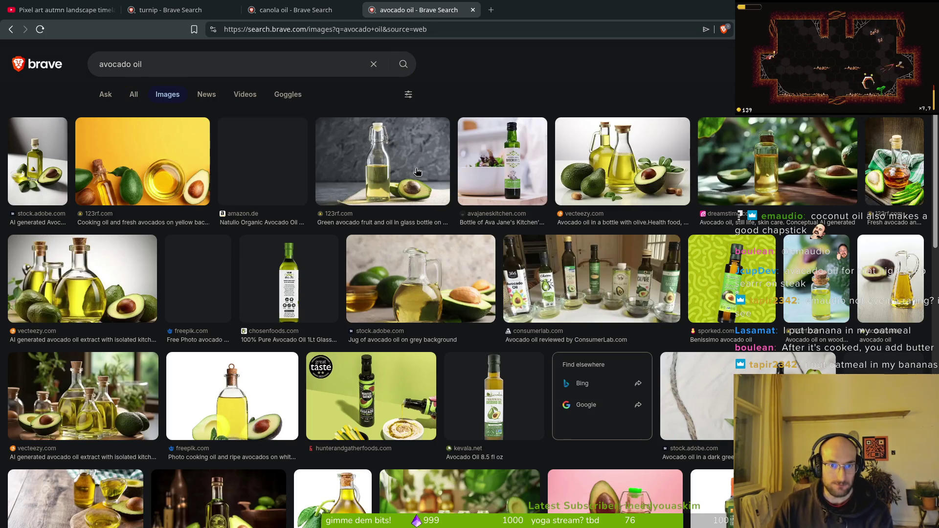
Preview the green bottle, Ava Jane's Kitchen and AI-generated avocado oil images
click(388, 186)
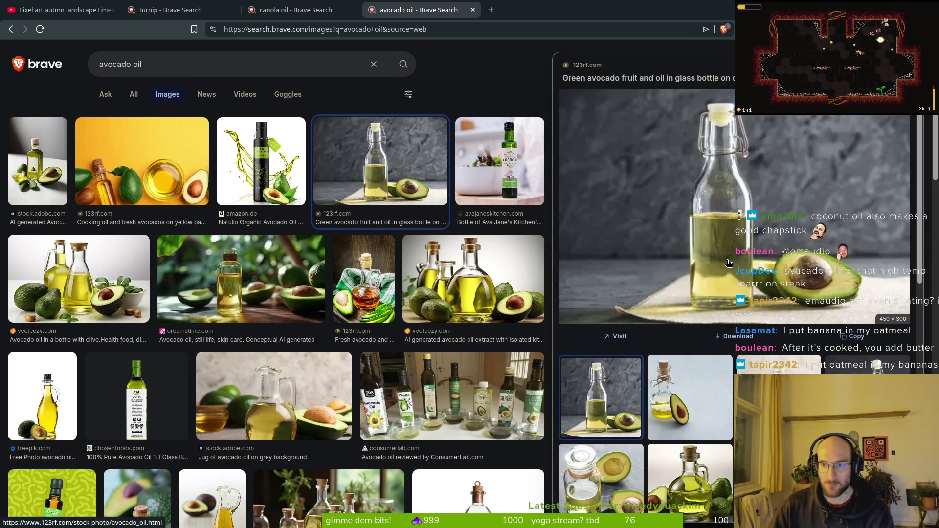
click(528, 172)
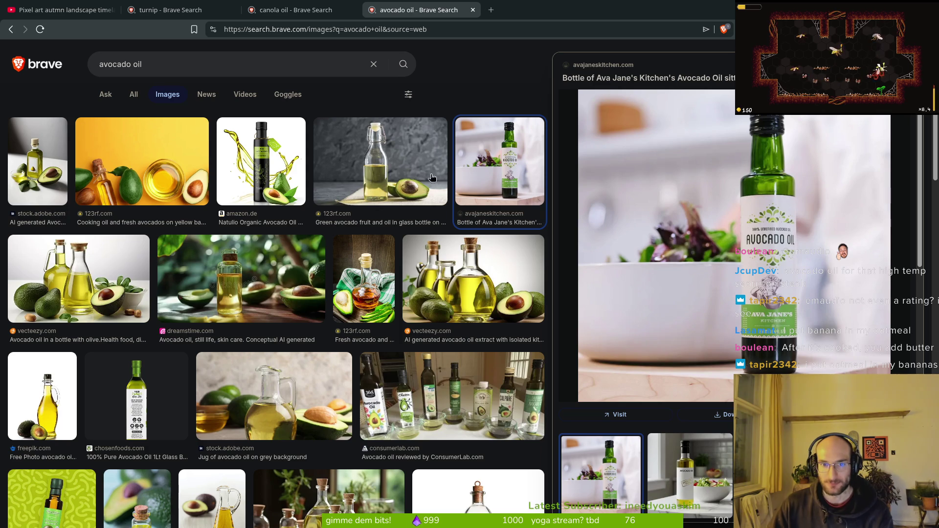
click(35, 171)
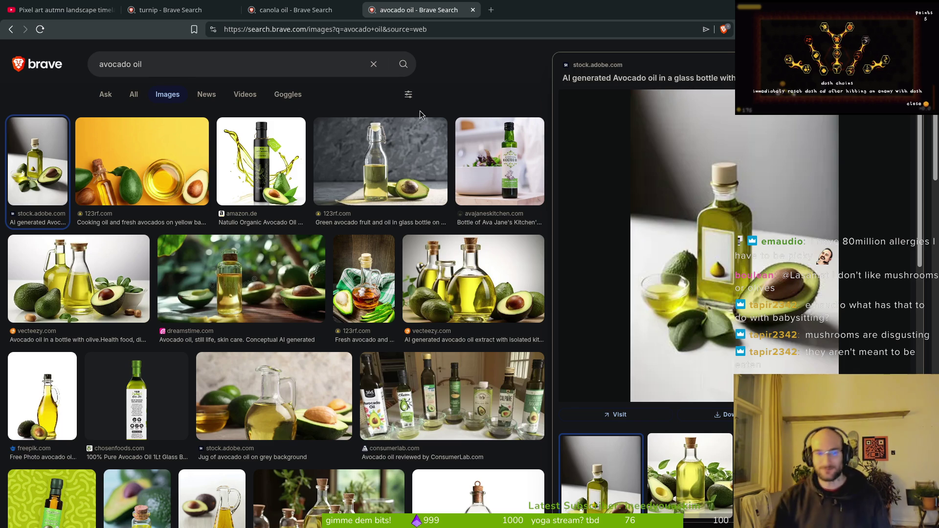
click(171, 63)
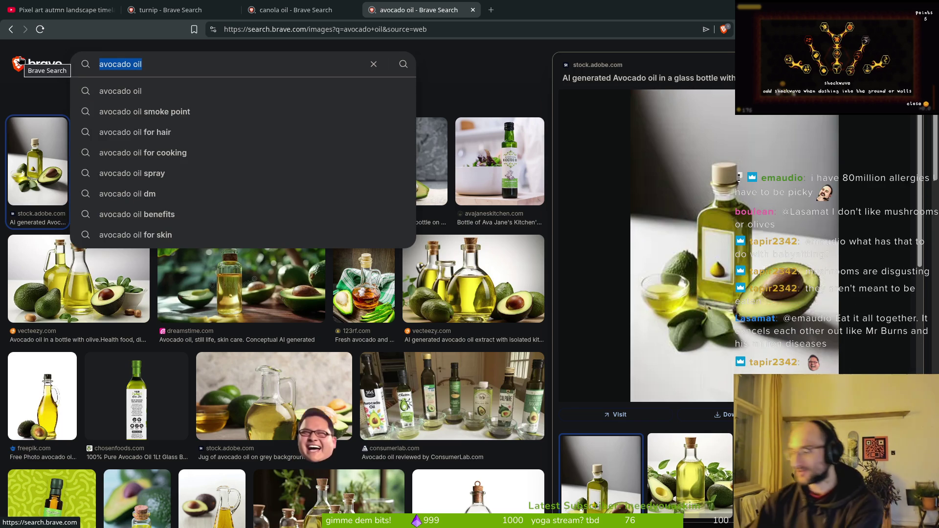
Search 'chicken of the woods' and preview the mushroom and Eierpörling images
text(chicken of the woods)
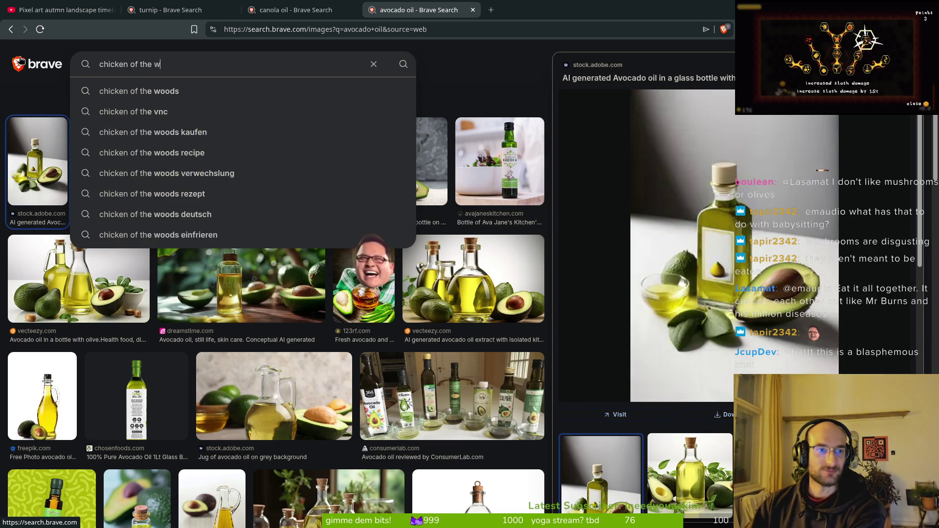
key(Return)
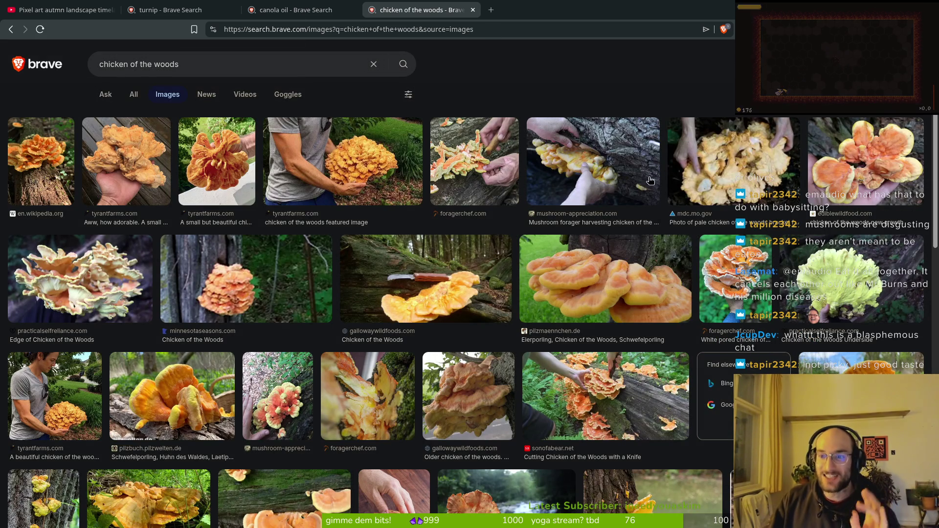
click(375, 180)
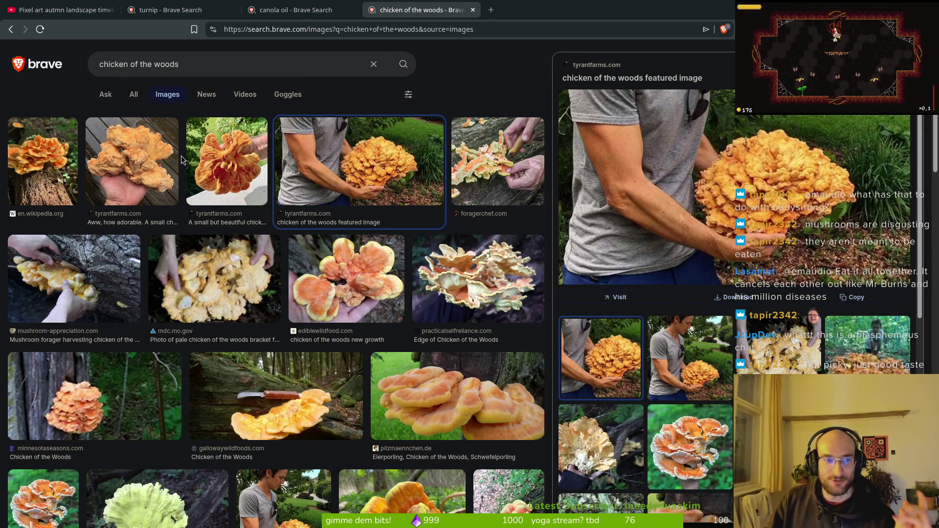
click(480, 400)
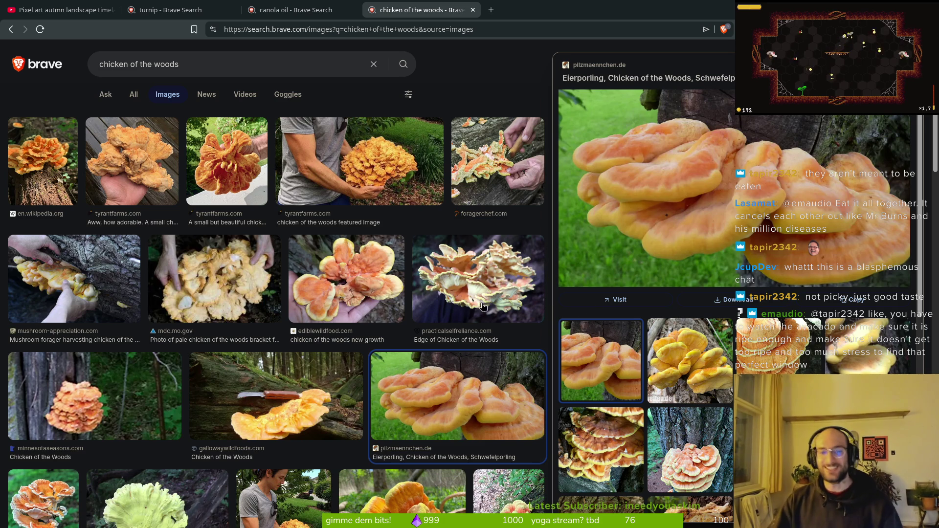
key(Up)
key(Down)
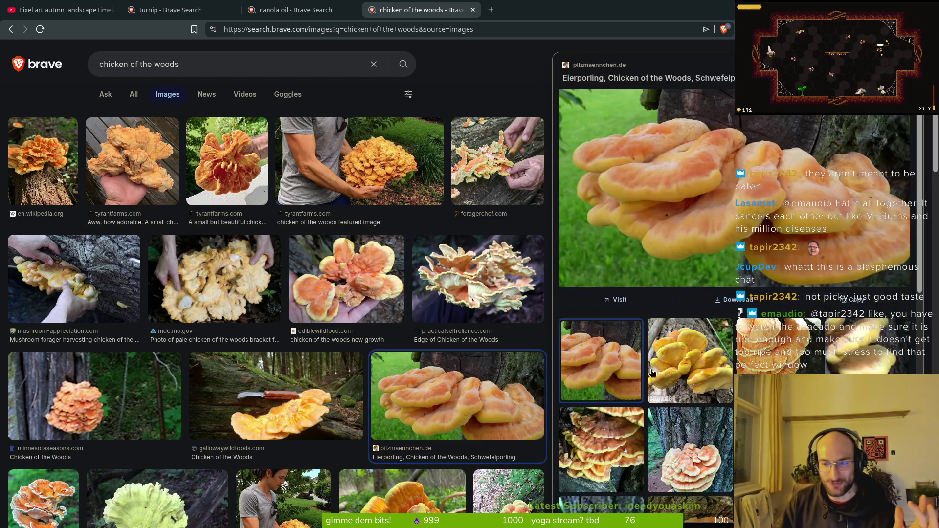
key(Up)
key(Up)
Add 'cooked deep fried' to the query and preview the Fried Chicken of the Woods image
click(208, 67)
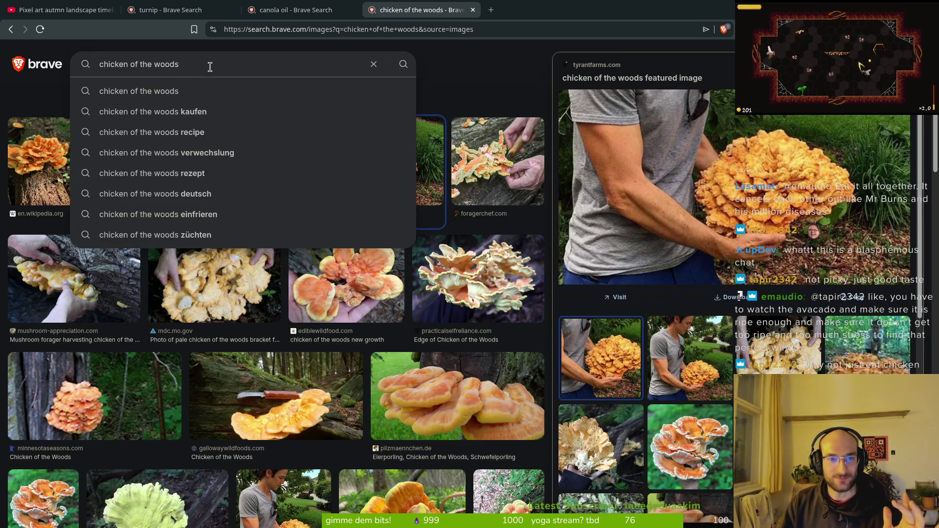
text(cooked deep f)
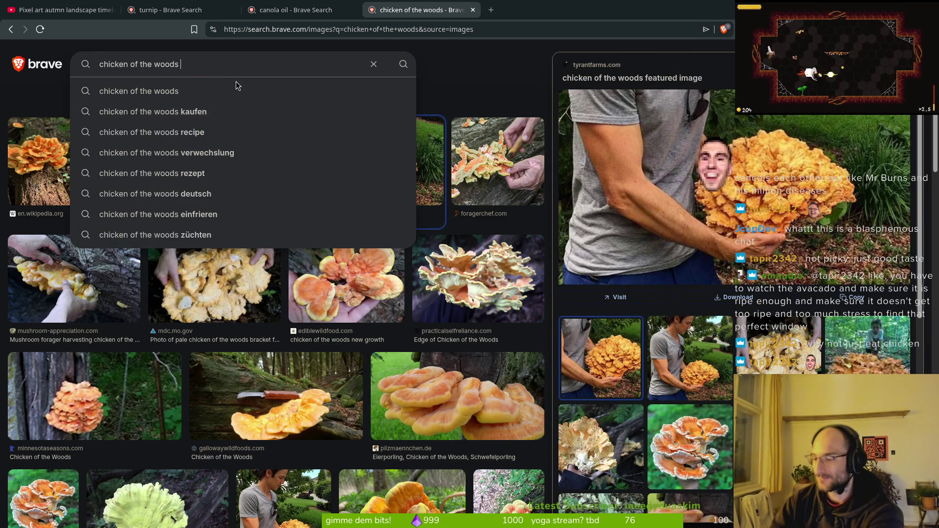
text(ried)
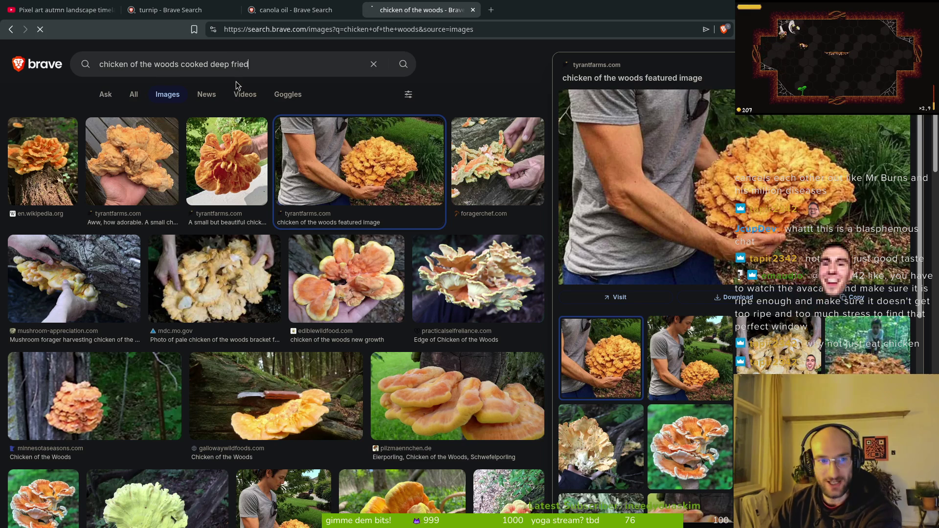
key(Return)
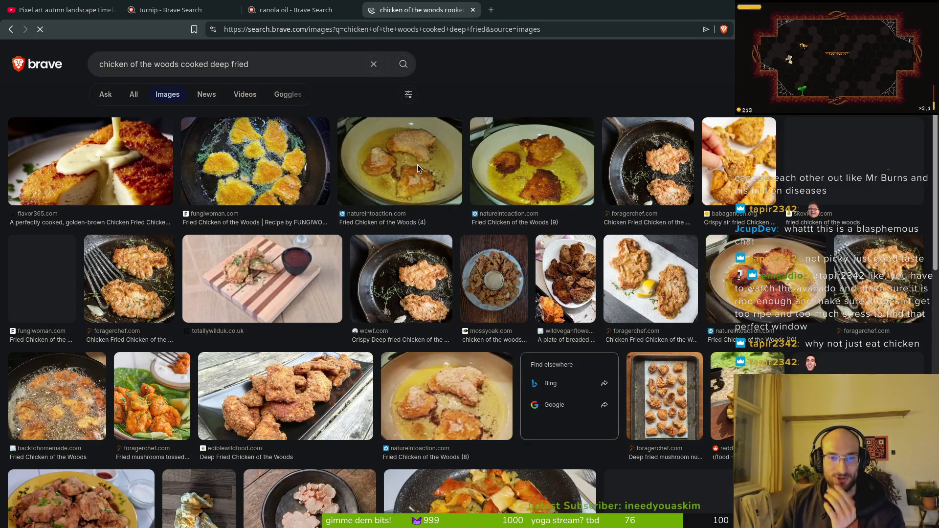
click(418, 164)
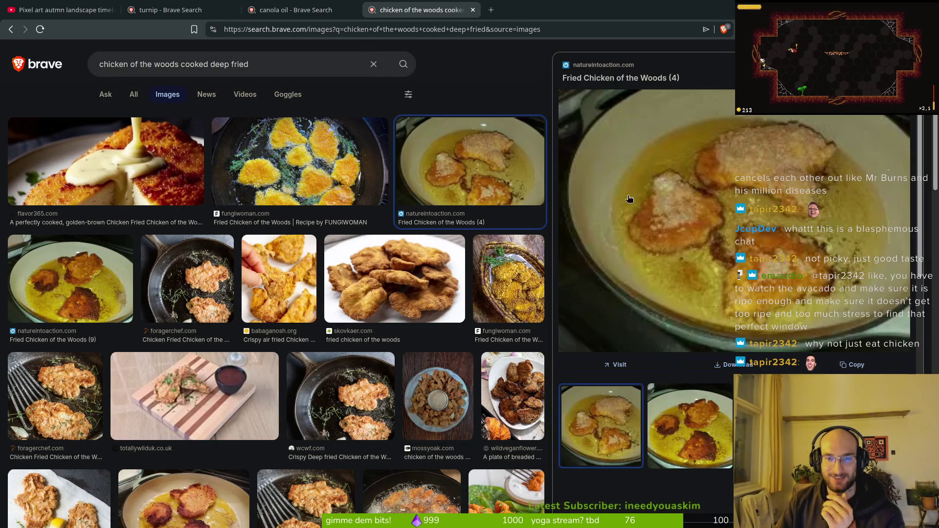
Revert to plain 'chicken of the woods' and switch to web results
click(259, 65)
key(BackSpace)
key(BackSpace)
key(BackSpace)
key(BackSpace)
key(BackSpace)
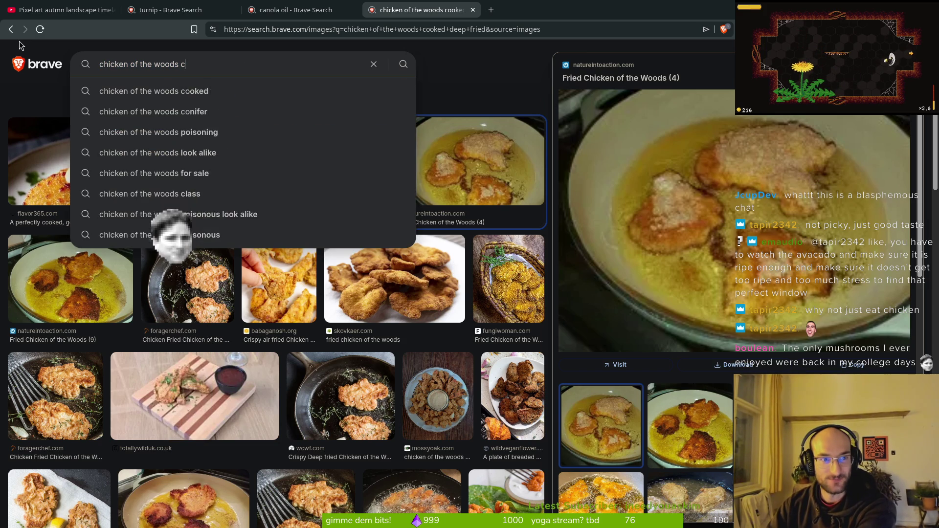
key(Return)
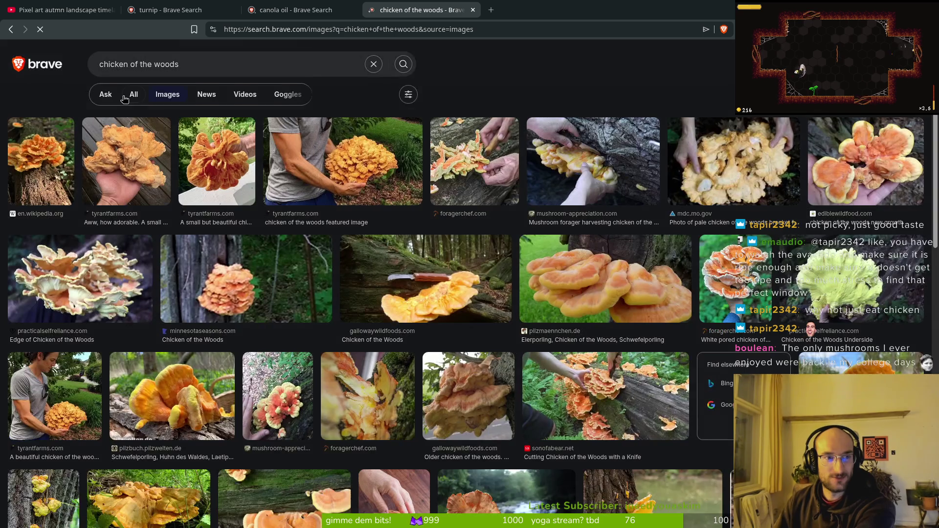
click(134, 94)
click(198, 65)
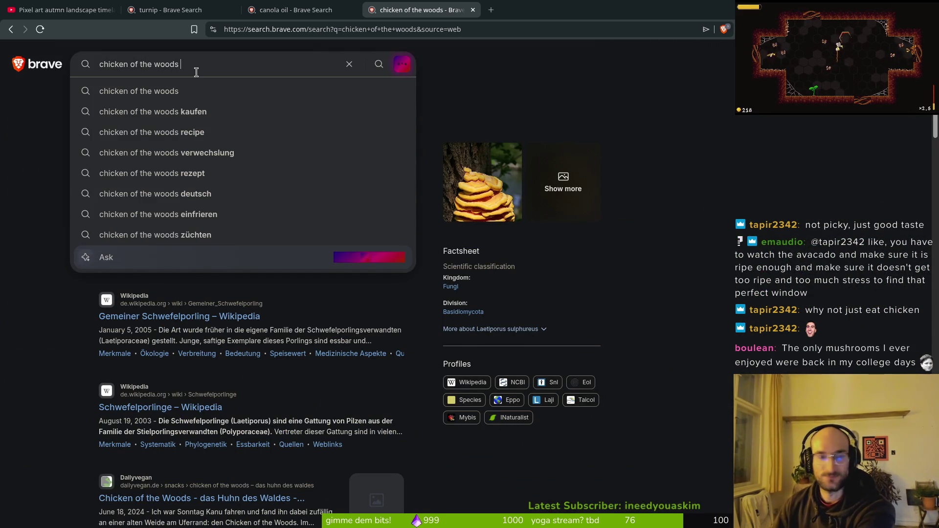
Search 'chicken of the woods 100g' and select the answer's 100g nutrient sentence
text(100g)
key(Return)
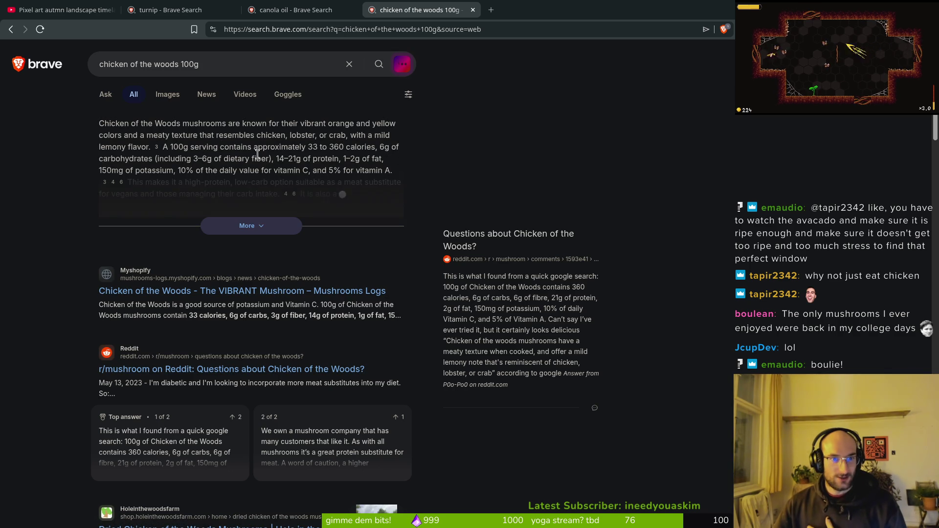
drag(163, 146, 324, 154)
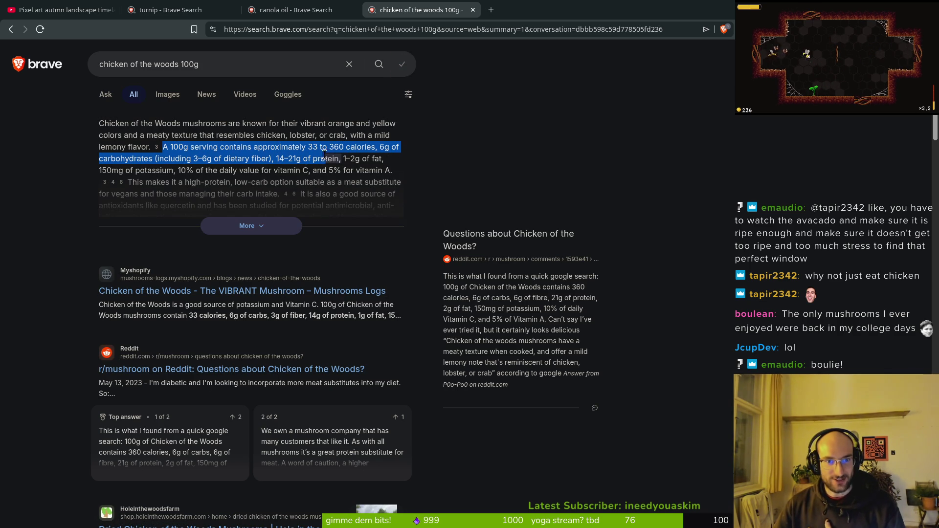
click(277, 159)
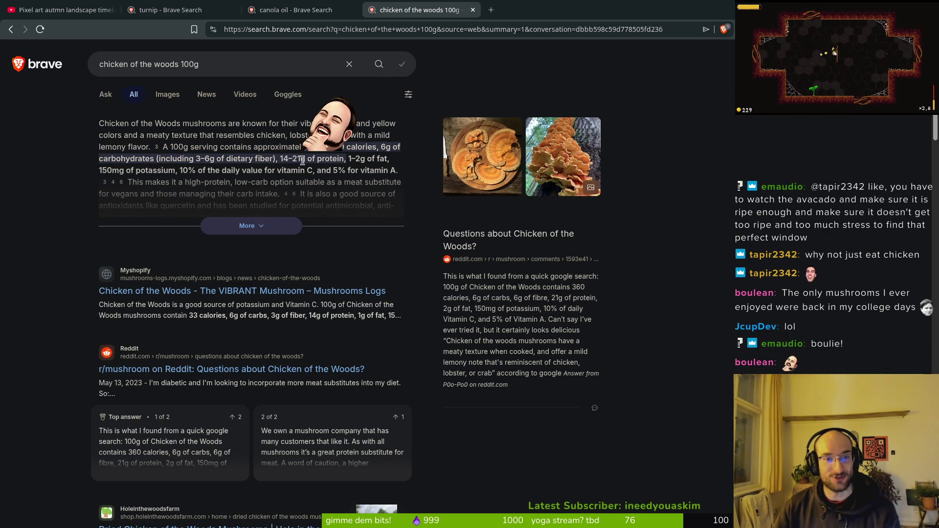
Highlight the 33–360 calorie and 14–21g protein figures, then scroll the results
double_click(316, 147)
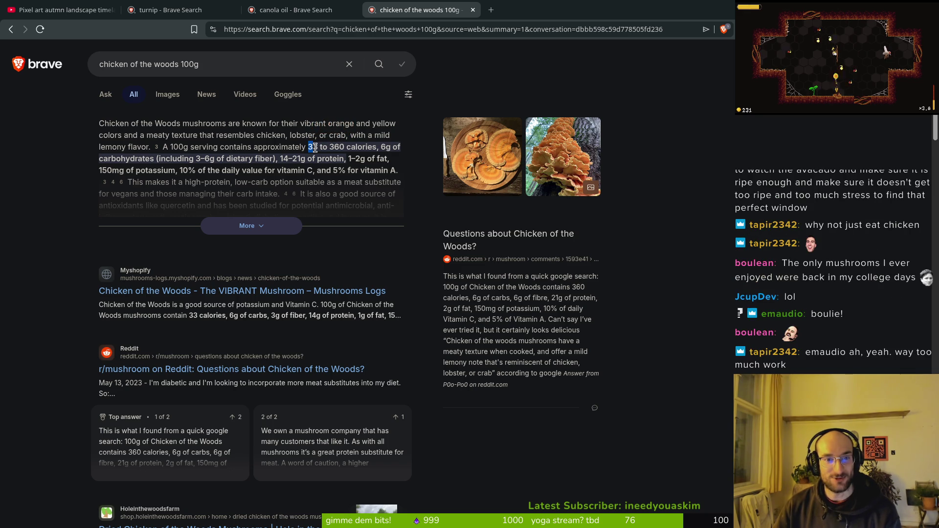
drag(329, 147, 333, 147)
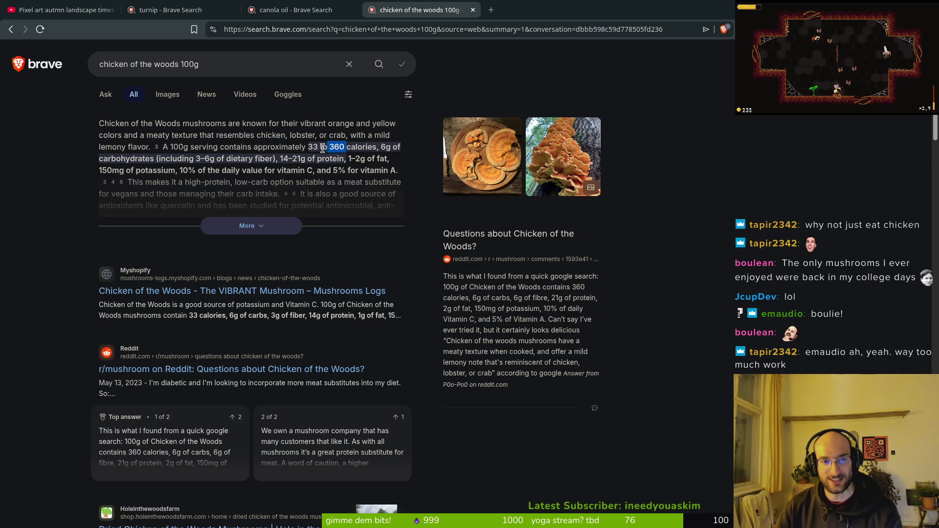
double_click(314, 147)
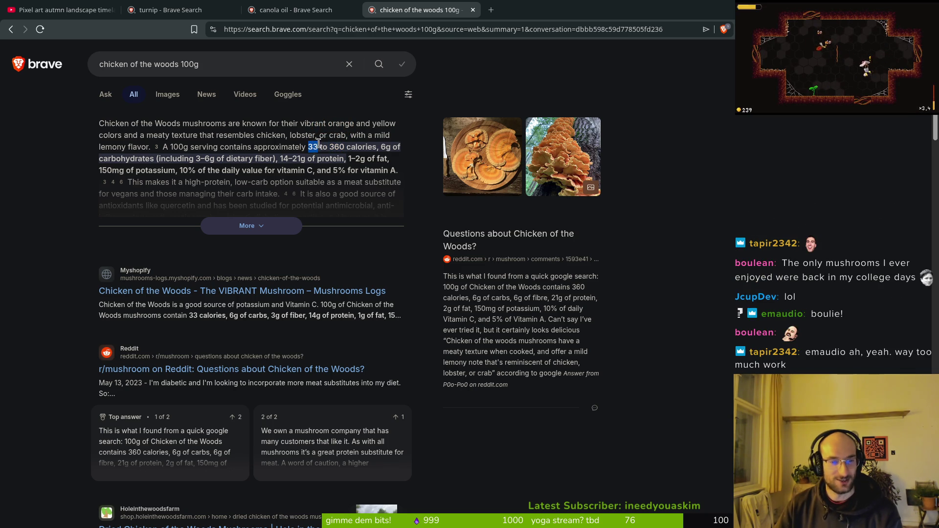
drag(301, 158, 285, 157)
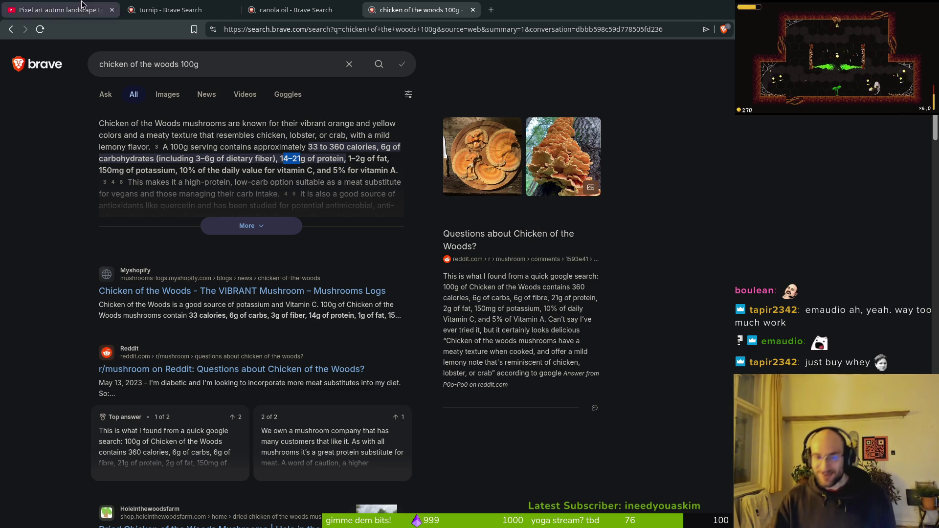
click(227, 59)
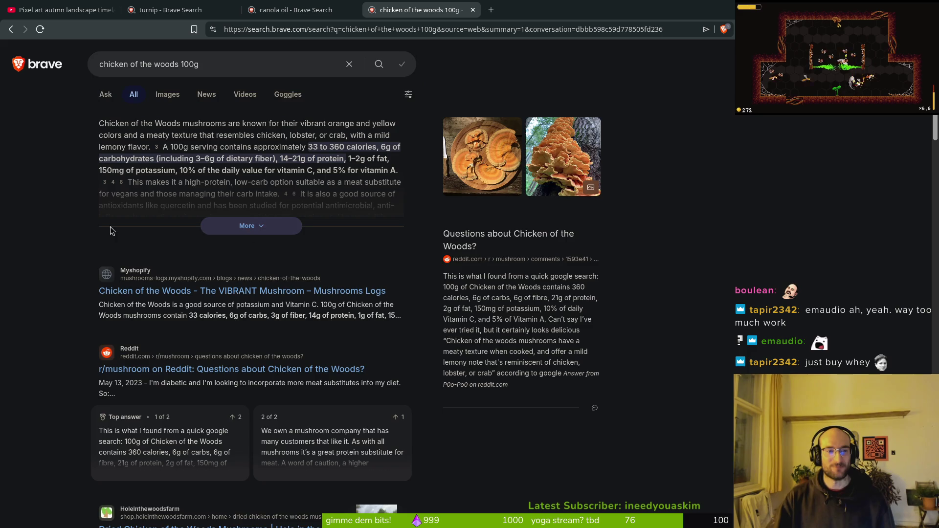
scroll(75, 279, down, 3)
scroll(76, 280, down, 3)
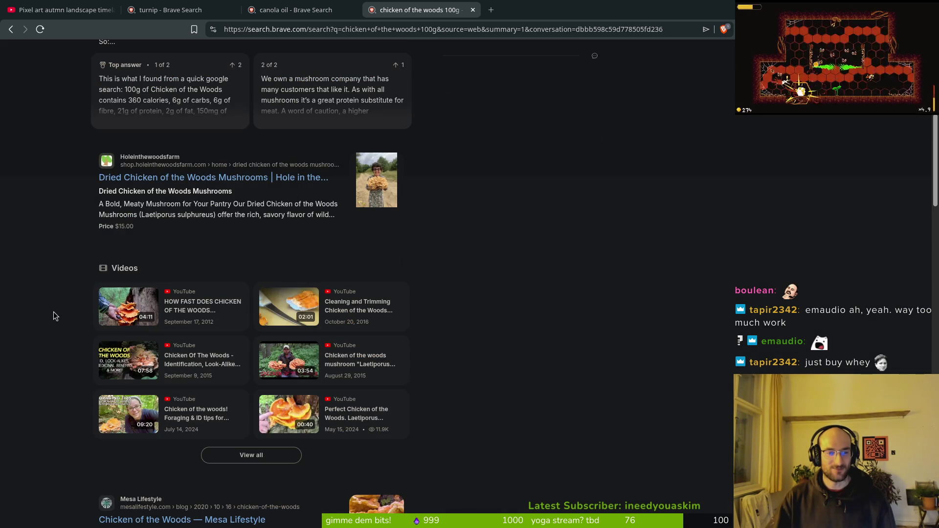
scroll(51, 312, up, 5)
Close the chicken of the woods, canola oil and turnip search tabs
click(473, 10)
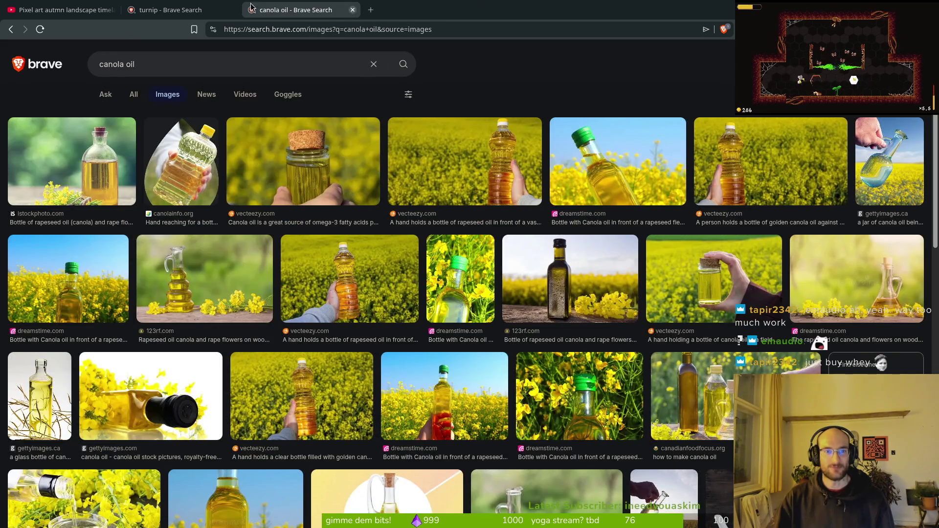
middle_click(314, 10)
click(232, 10)
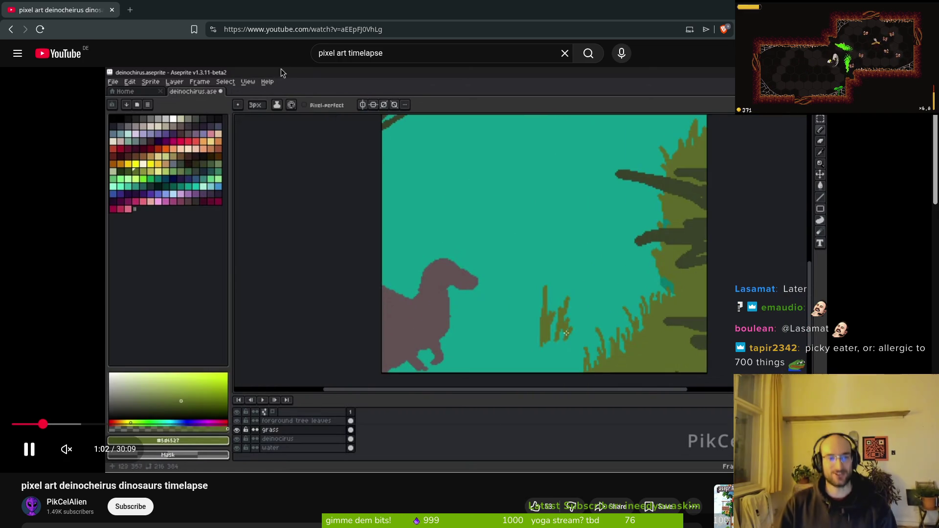
Add bright-green #2fc809 highlight pixels and a line up the stem, then save
key(alt+Tab)
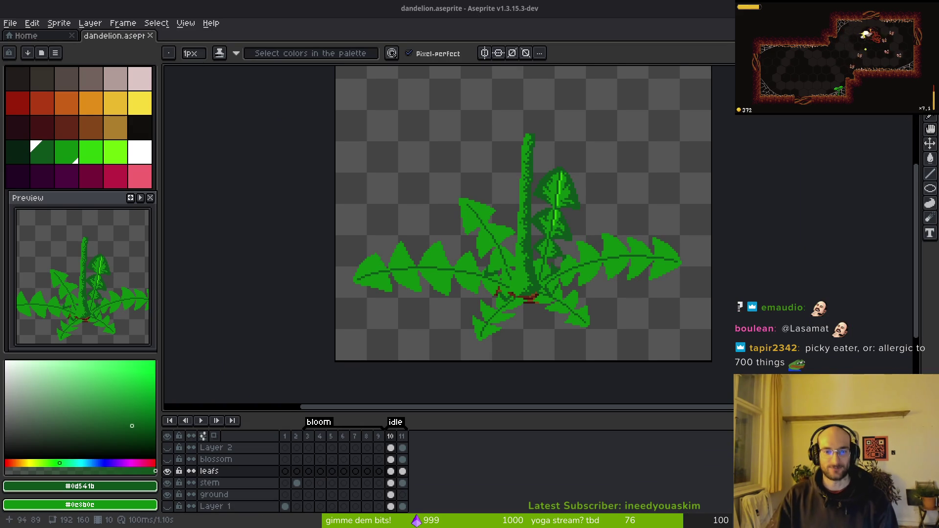
key(ctrl+s)
scroll(557, 195, up, 5)
key(alt)
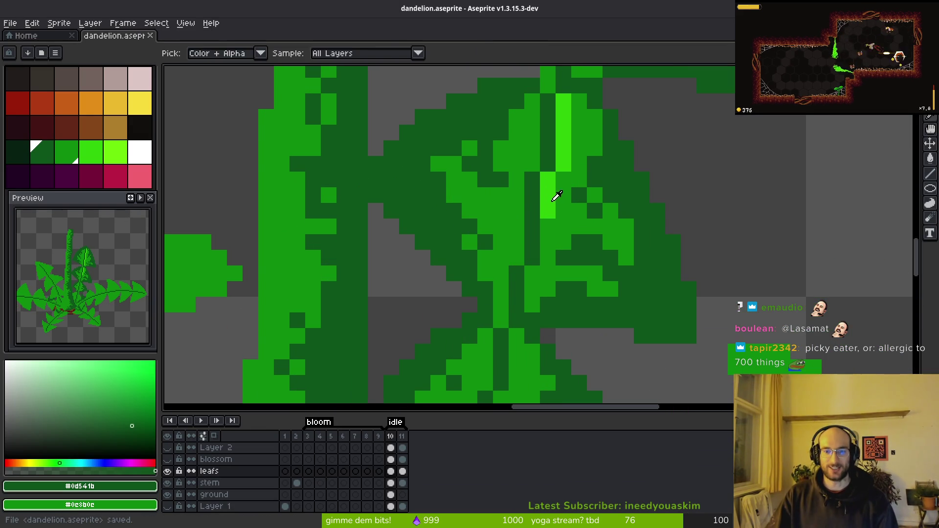
click(557, 196)
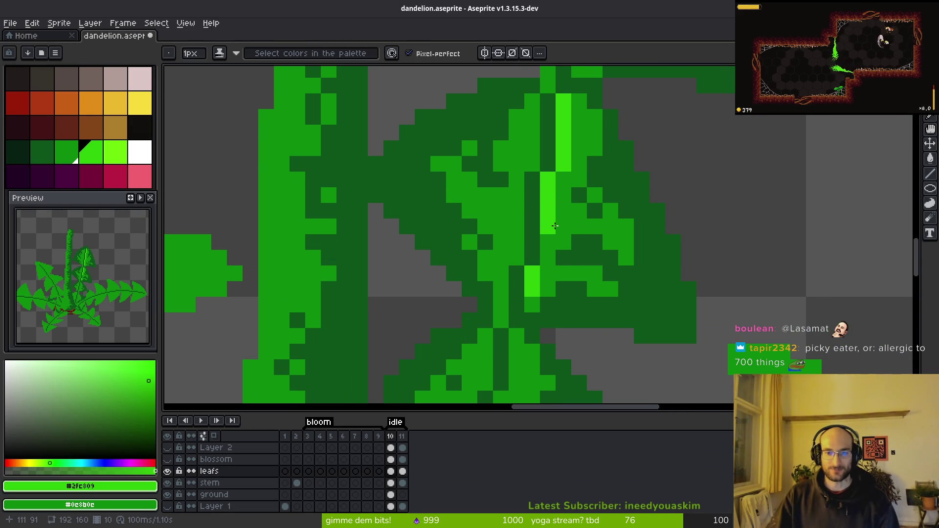
click(555, 226)
scroll(629, 125, up, 3)
click(572, 183)
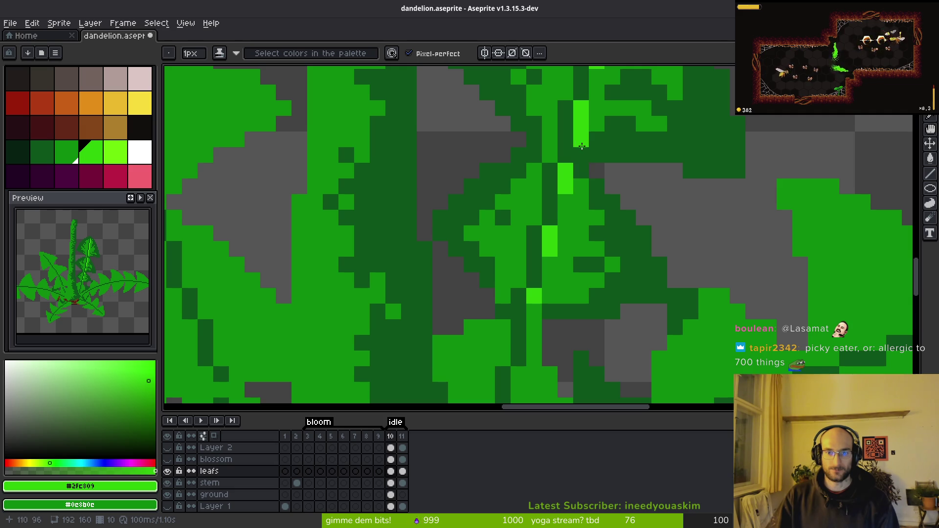
scroll(650, 247, up, 3)
click(630, 241)
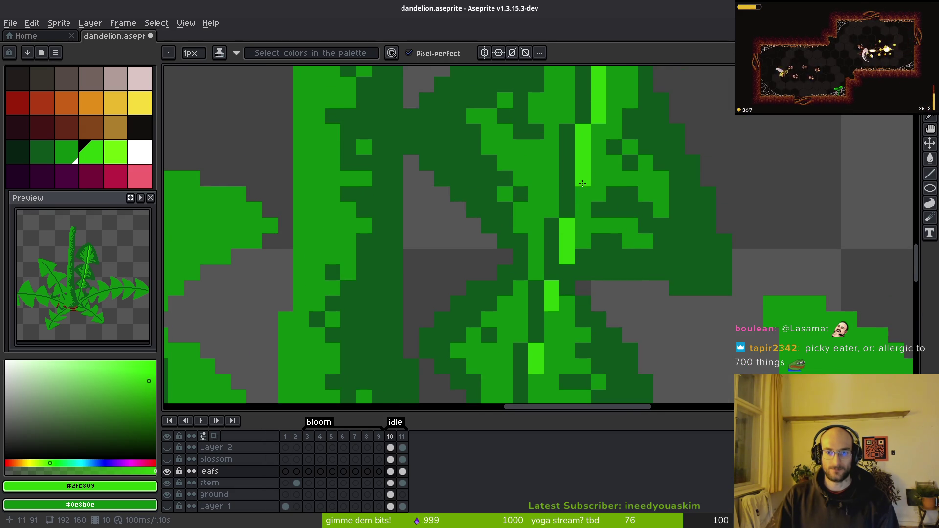
click(583, 195)
scroll(666, 243, down, 5)
scroll(646, 283, up, 5)
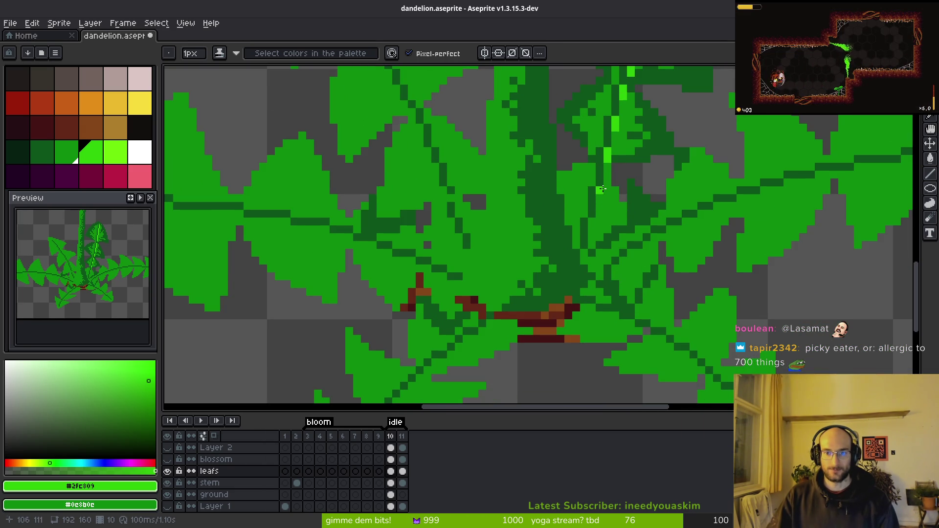
drag(594, 223, 614, 130)
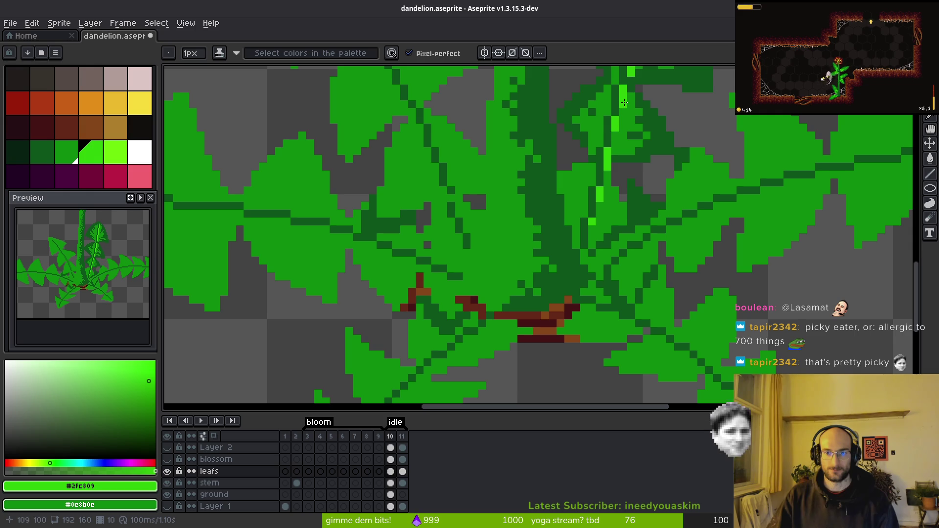
scroll(621, 134, up, 1)
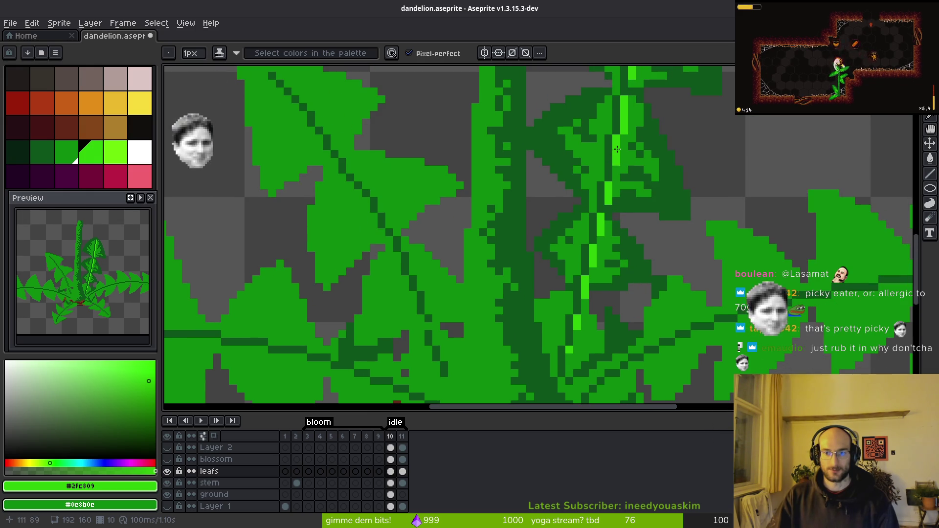
scroll(648, 153, down, 2)
scroll(648, 153, down, 1)
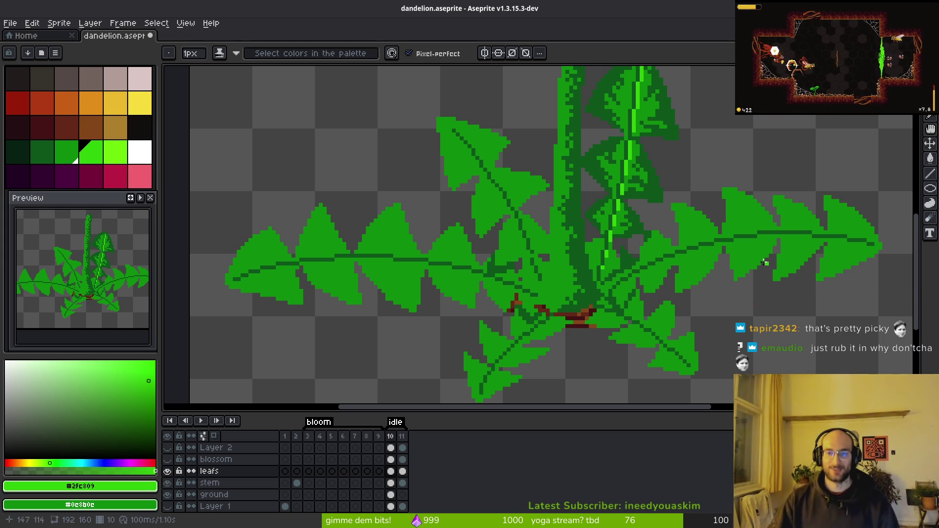
key(ctrl+s)
Paint dark-green shading pixels where the leaves meet the stem
scroll(599, 296, up, 3)
scroll(607, 225, down, 4)
alt+click(611, 223)
scroll(595, 224, up, 6)
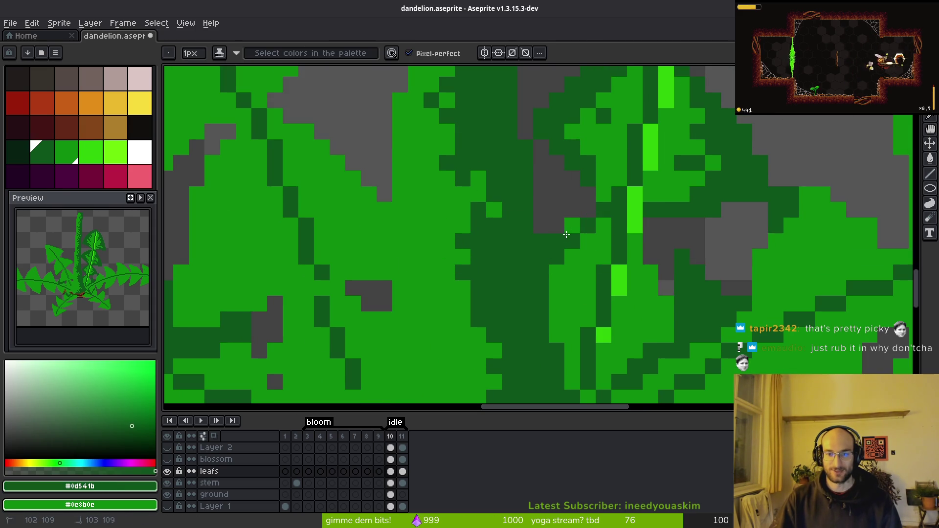
mouse_move(562, 274)
mouse_down()
mouse_move(575, 240)
mouse_move(590, 241)
mouse_up()
click(581, 243)
click(641, 262)
scroll(677, 277, down, 3)
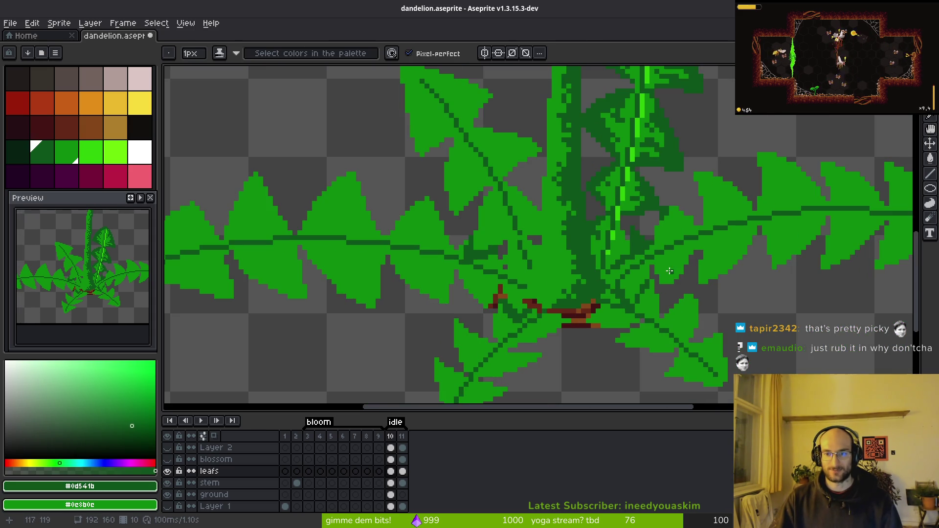
scroll(645, 254, up, 3)
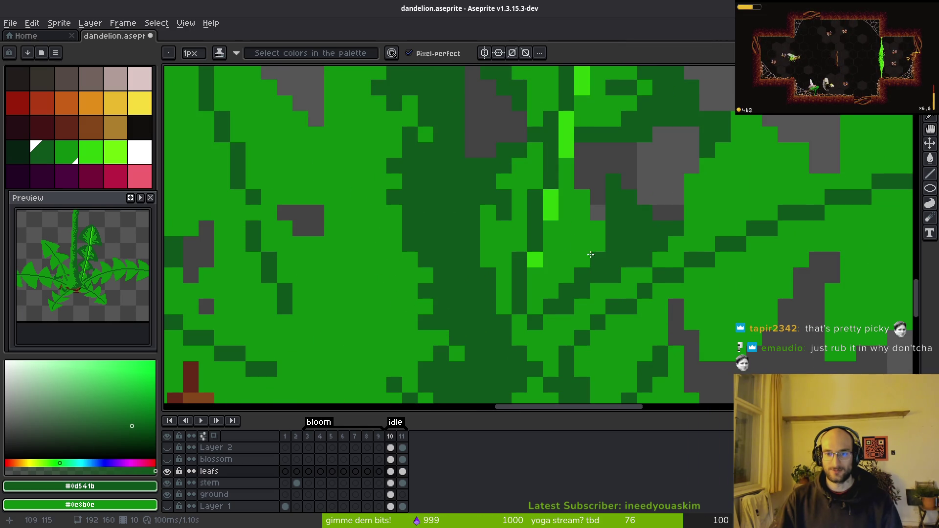
scroll(512, 229, down, 3)
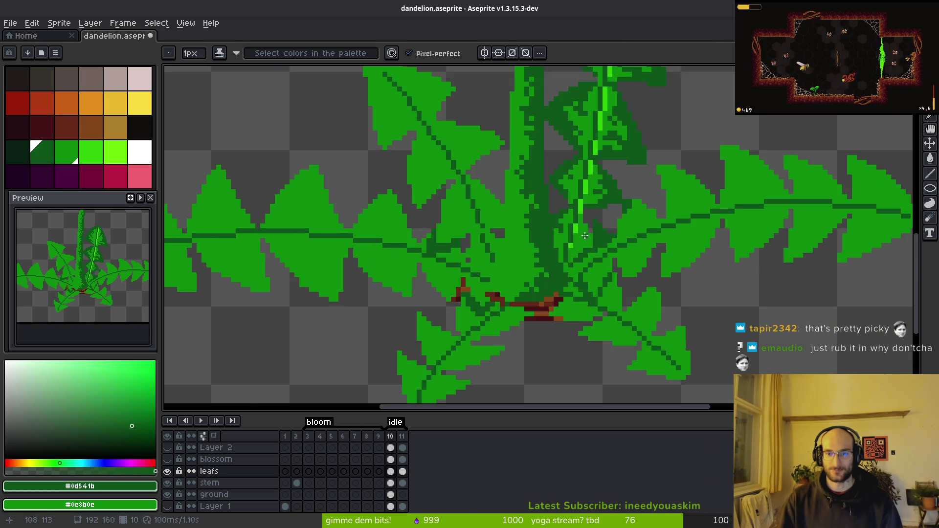
scroll(590, 258, up, 3)
click(590, 258)
scroll(637, 251, down, 4)
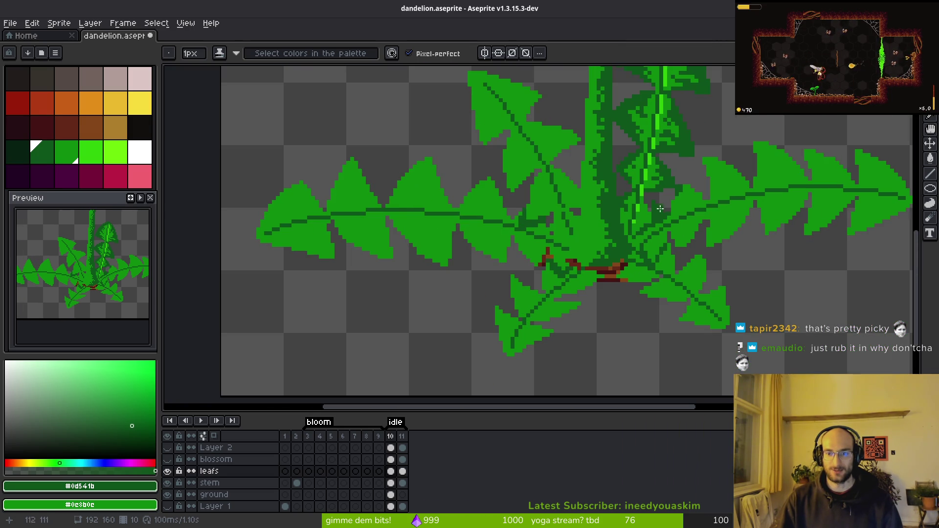
Add even darker green shading strokes along the stem and leaf edges
click(25, 155)
scroll(649, 223, up, 2)
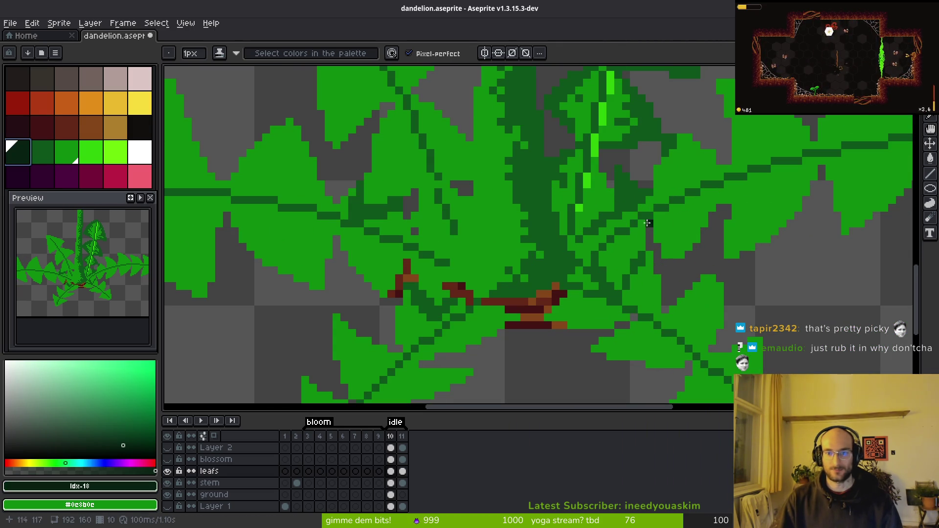
scroll(625, 195, up, 2)
drag(610, 182, 610, 242)
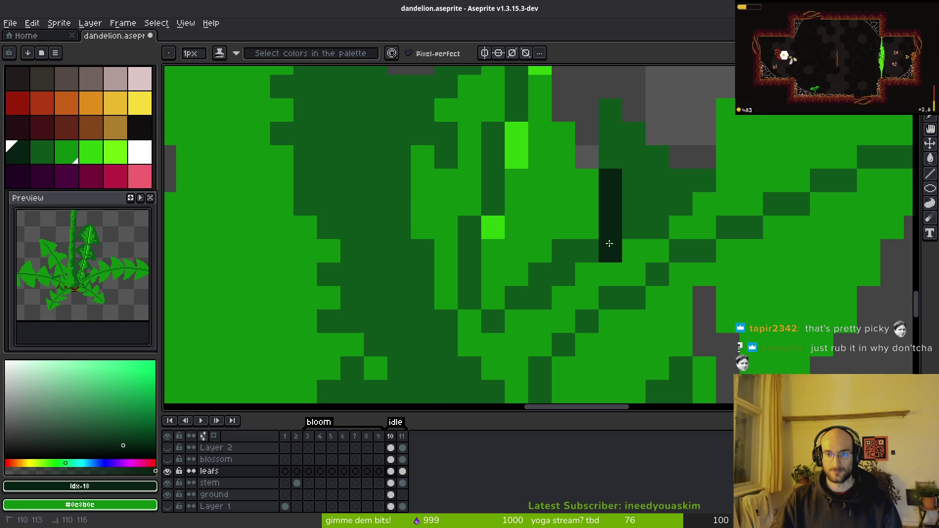
drag(545, 279, 494, 322)
scroll(651, 254, down, 5)
scroll(653, 254, up, 5)
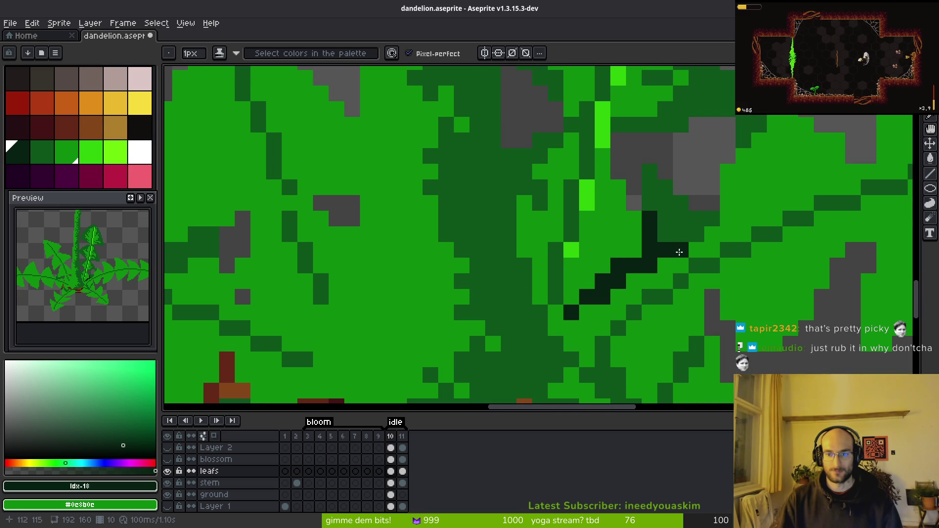
scroll(678, 249, down, 4)
scroll(700, 303, up, 2)
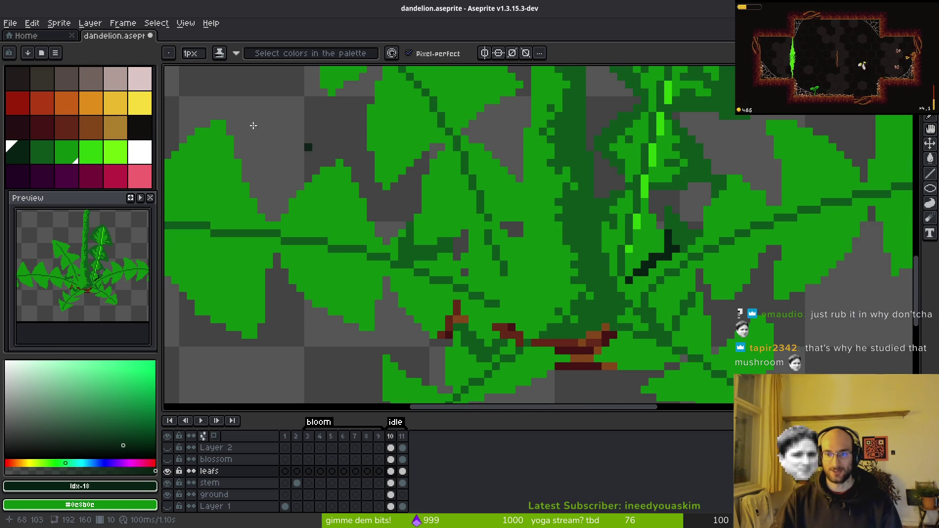
key(0)
scroll(701, 290, up, 2)
scroll(591, 275, down, 1)
scroll(593, 245, up, 2)
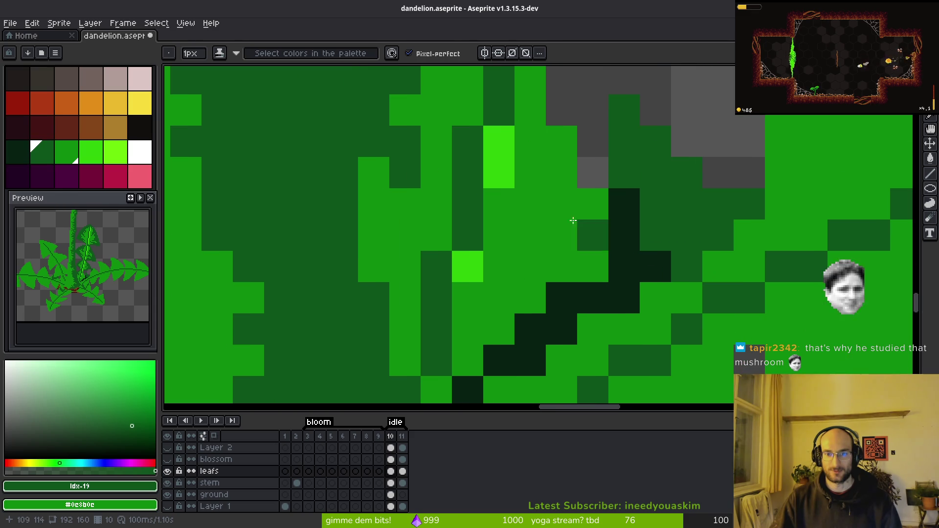
key(ctrl+z)
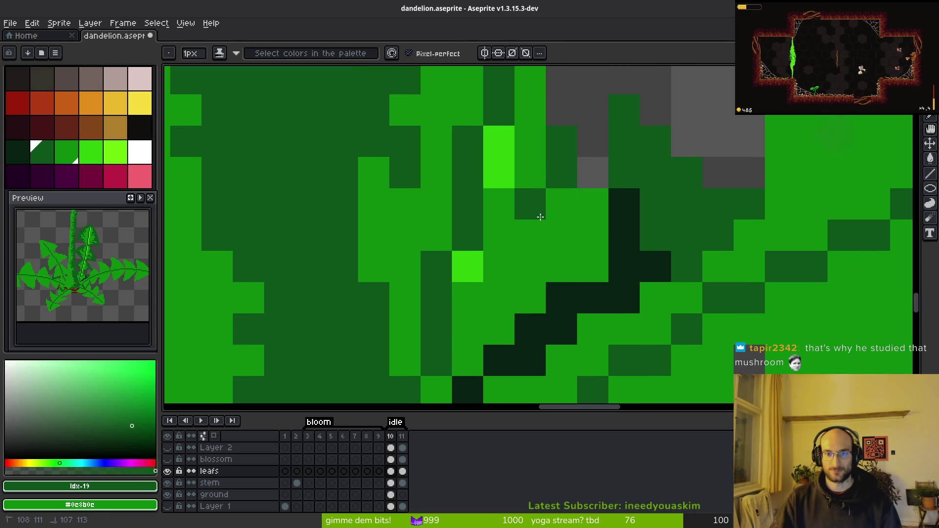
mouse_move(561, 142)
mouse_down()
mouse_move(559, 217)
mouse_move(586, 227)
mouse_move(555, 266)
mouse_move(541, 266)
mouse_move(501, 327)
mouse_up()
scroll(541, 303, down, 5)
scroll(563, 308, up, 5)
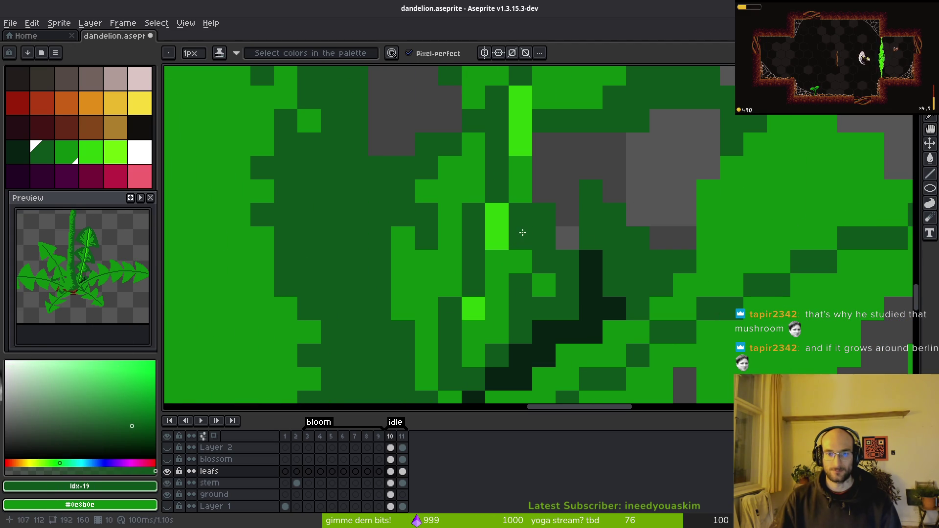
mouse_move(522, 238)
mouse_down()
mouse_move(527, 177)
mouse_move(522, 195)
mouse_up()
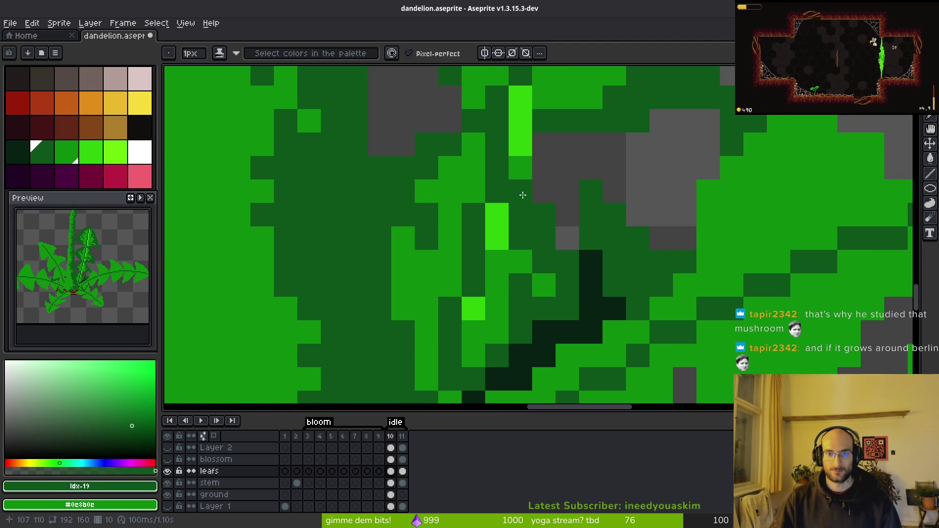
mouse_move(441, 225)
mouse_down()
mouse_move(439, 264)
mouse_move(403, 250)
mouse_move(406, 241)
mouse_move(497, 284)
mouse_up()
scroll(497, 284, down, 2)
scroll(497, 263, up, 1)
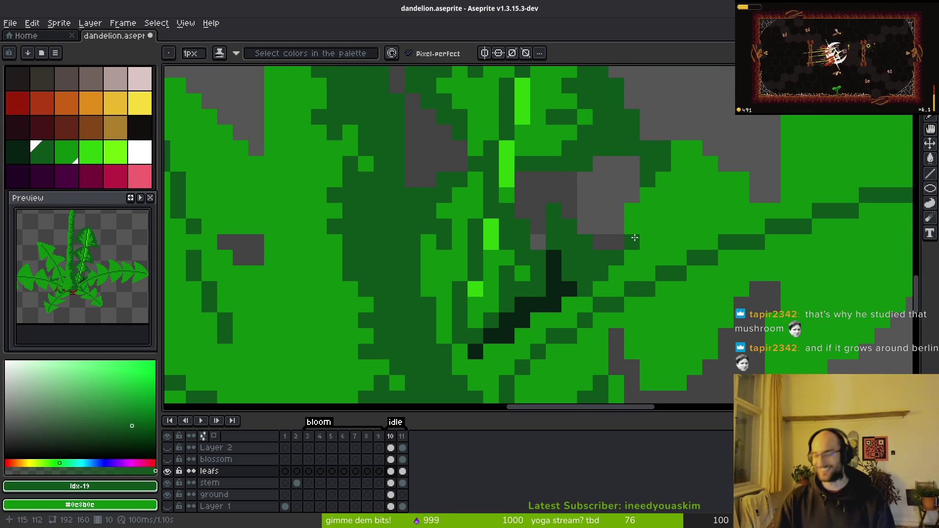
Review the open windows, then move over to the Godot editor
key(super)
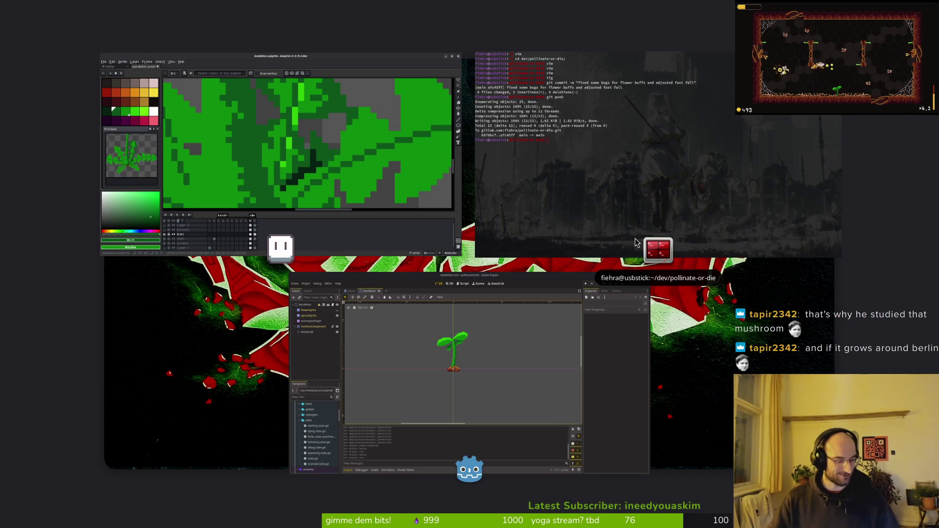
key(super)
key(super)
key(super)
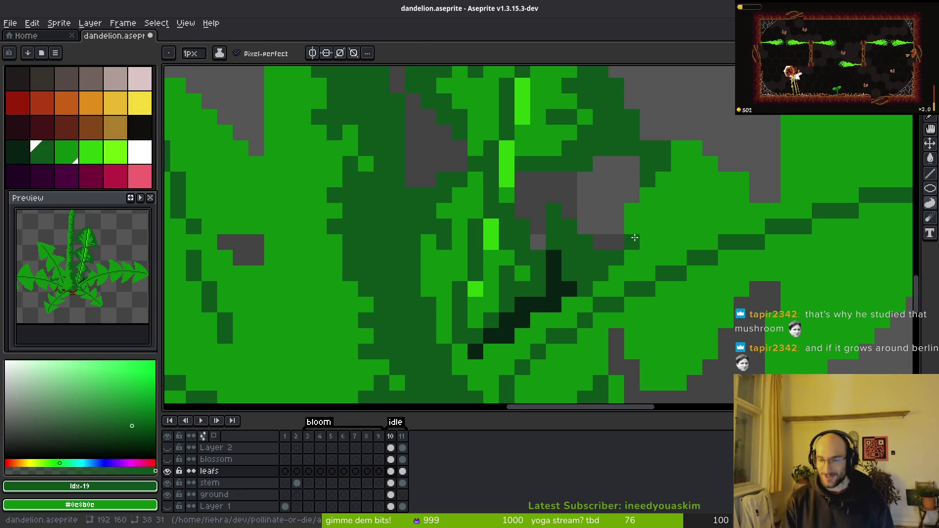
key(i)
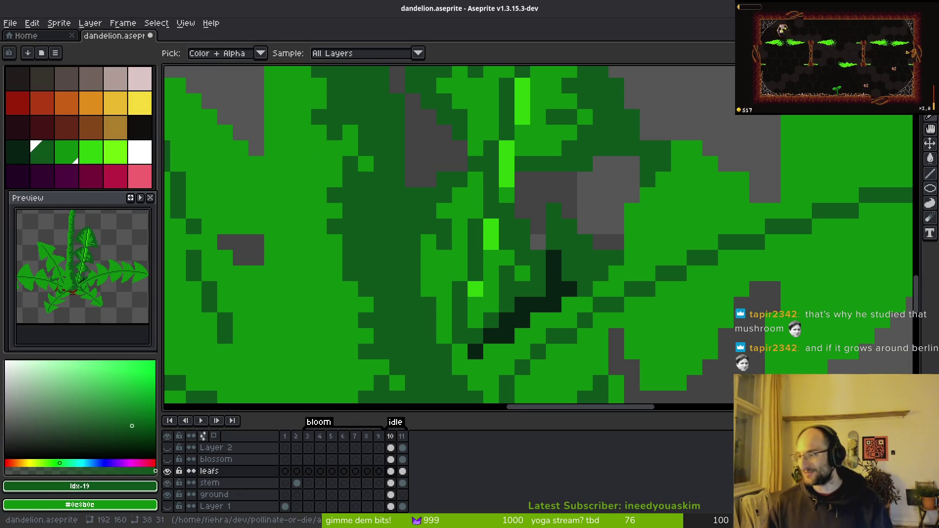
key(alt+Tab)
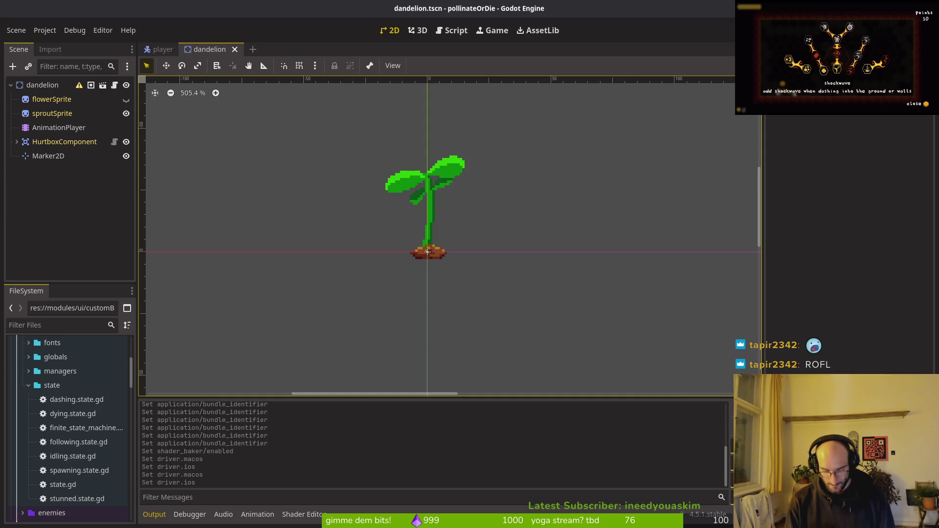
key(super)
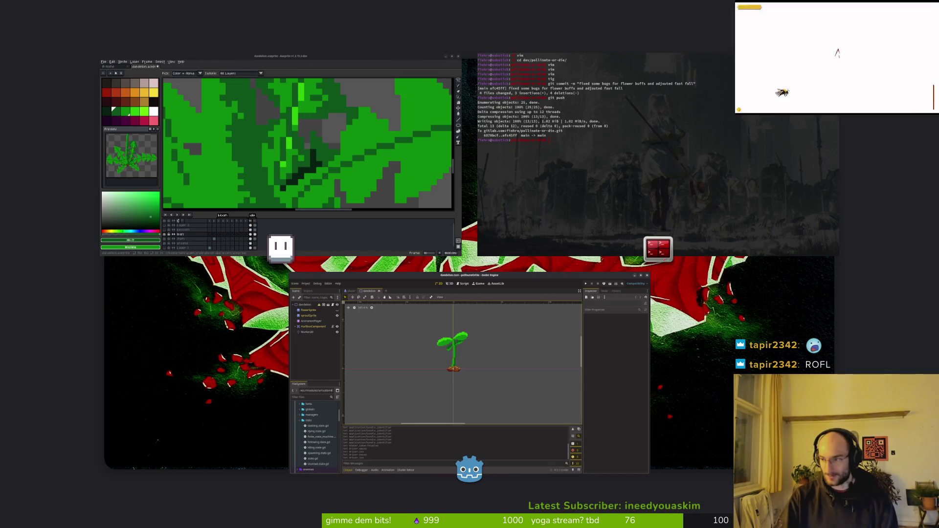
key(super)
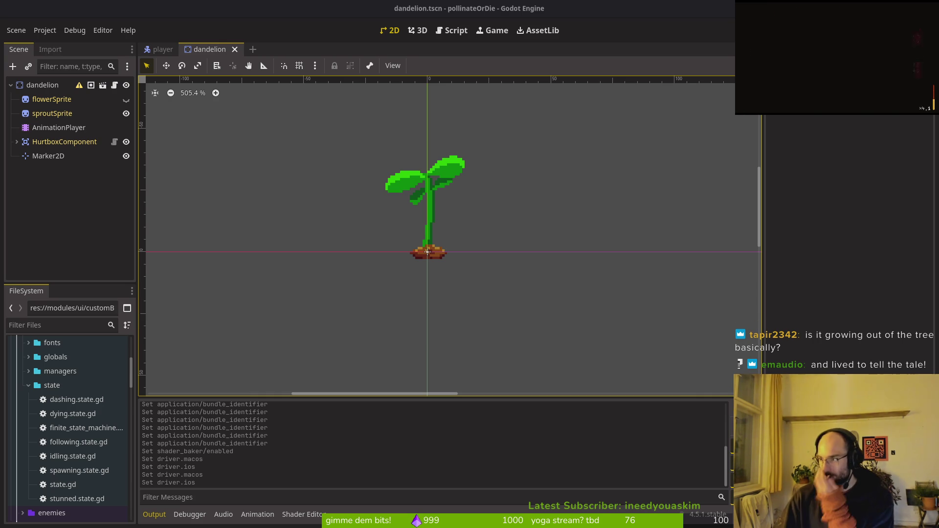
key(super)
Launch Files and open the first Downloads photo in Image Viewer
text(files)
key(Return)
double_click(522, 161)
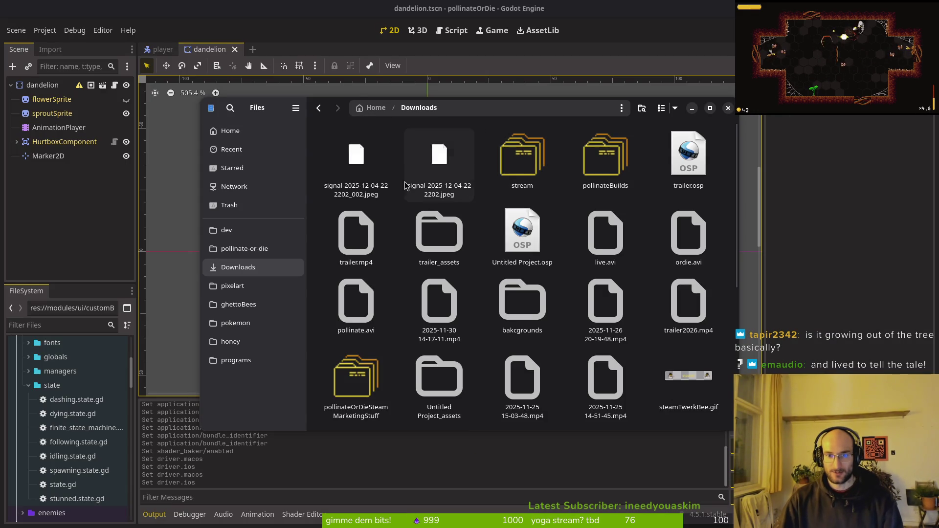
click(377, 171)
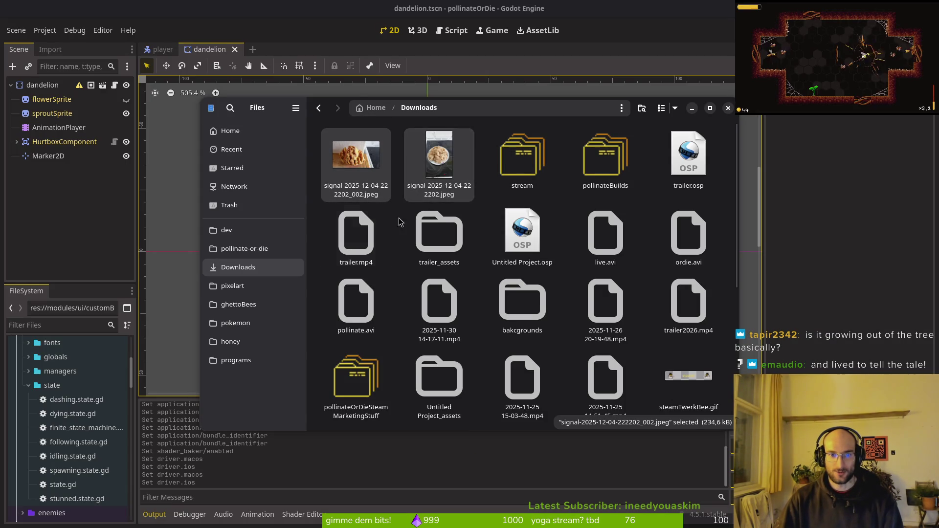
key(Return)
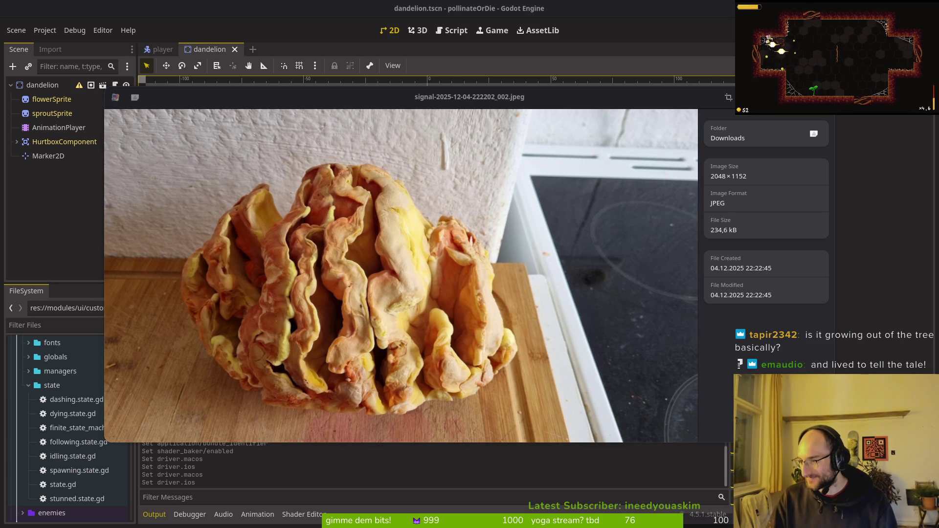
mouse_move(729, 434)
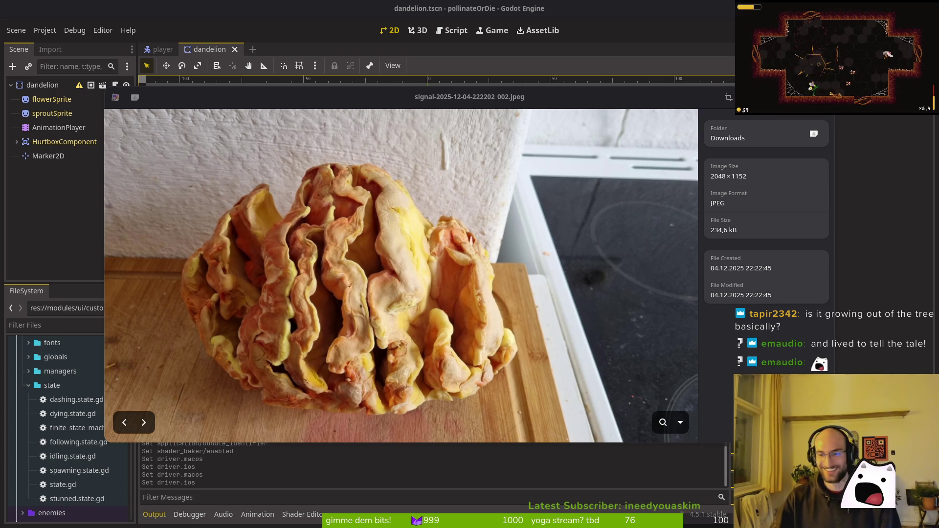
click(814, 133)
double_click(439, 162)
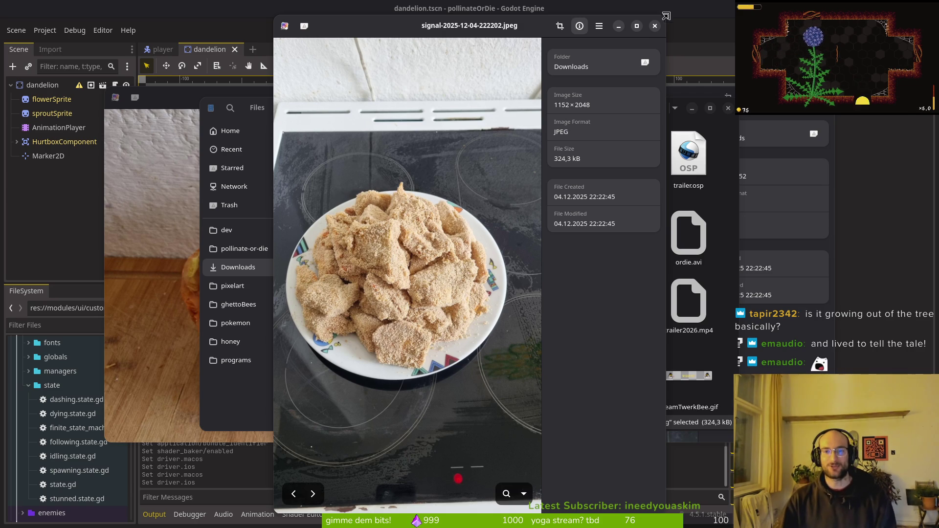
click(654, 26)
double_click(366, 159)
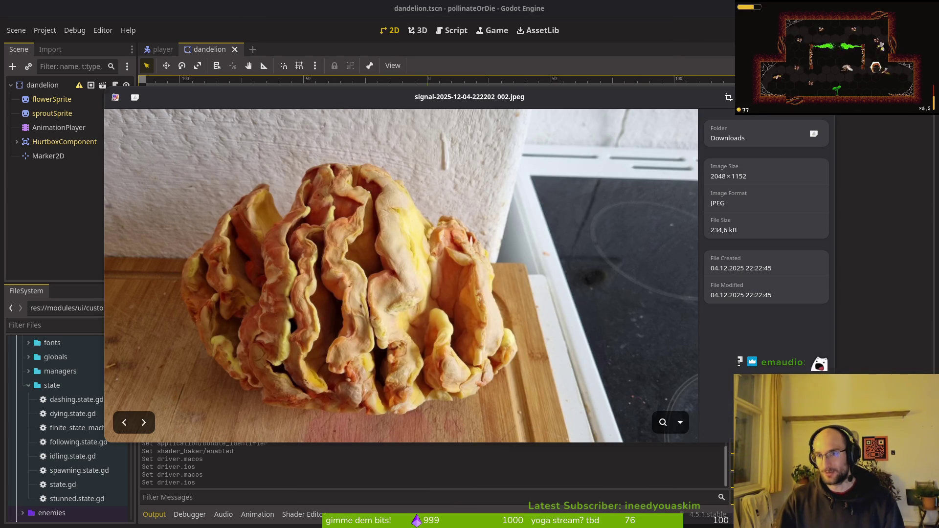
key(Escape)
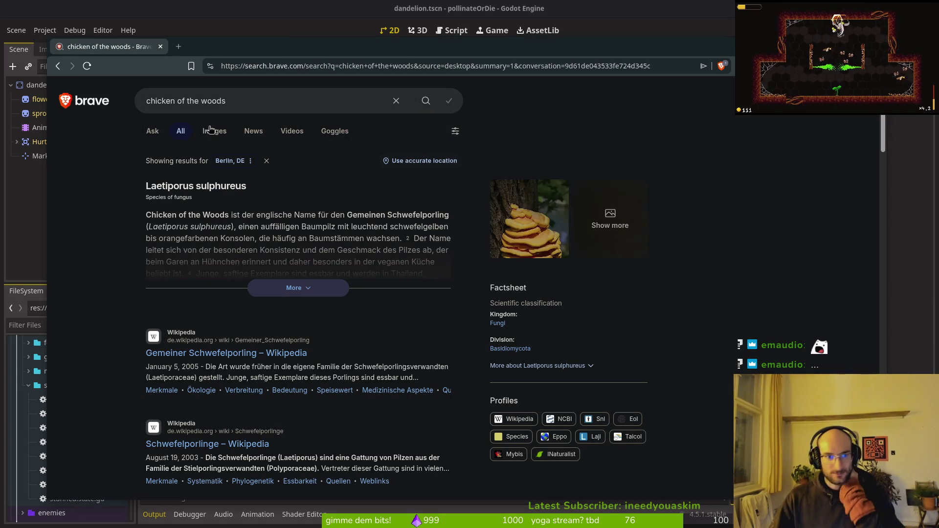
Show chicken of the woods images and preview the tree-trunk, knife and Schwefelporling photos
click(211, 129)
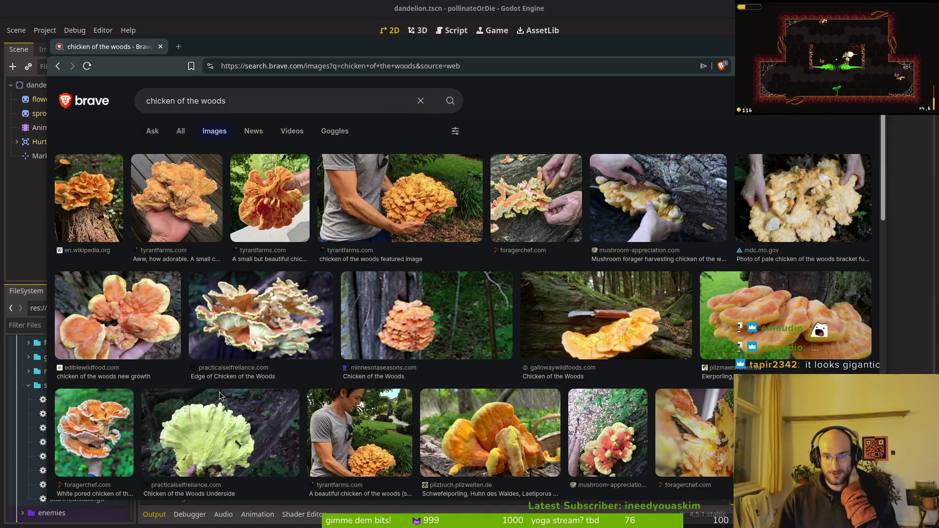
click(395, 311)
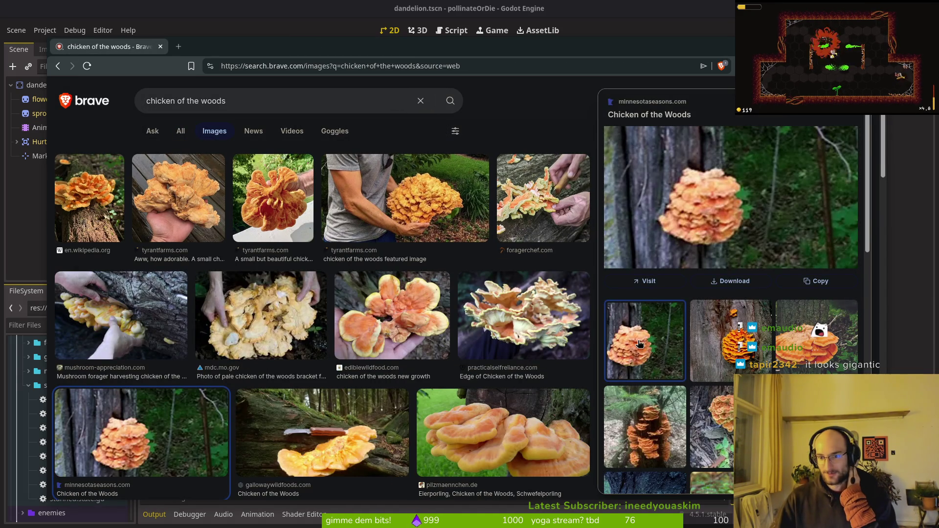
click(725, 351)
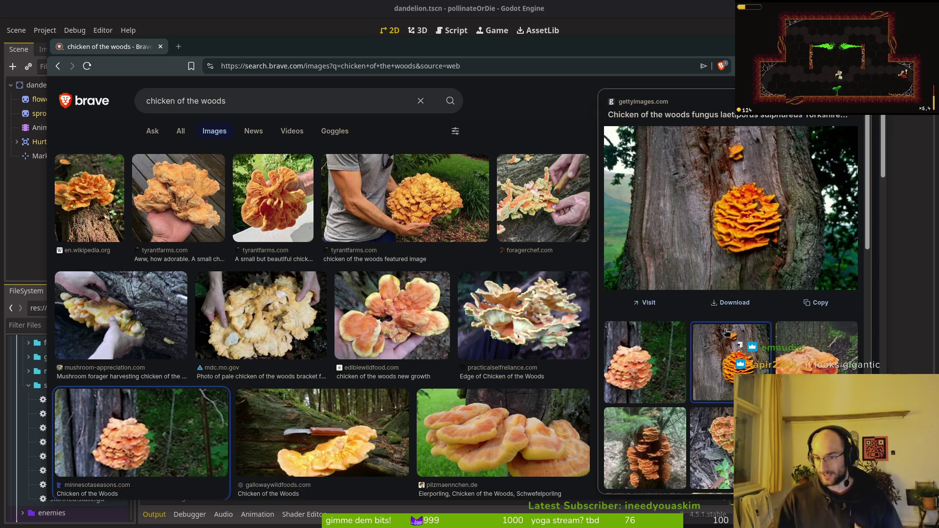
scroll(734, 283, down, 2)
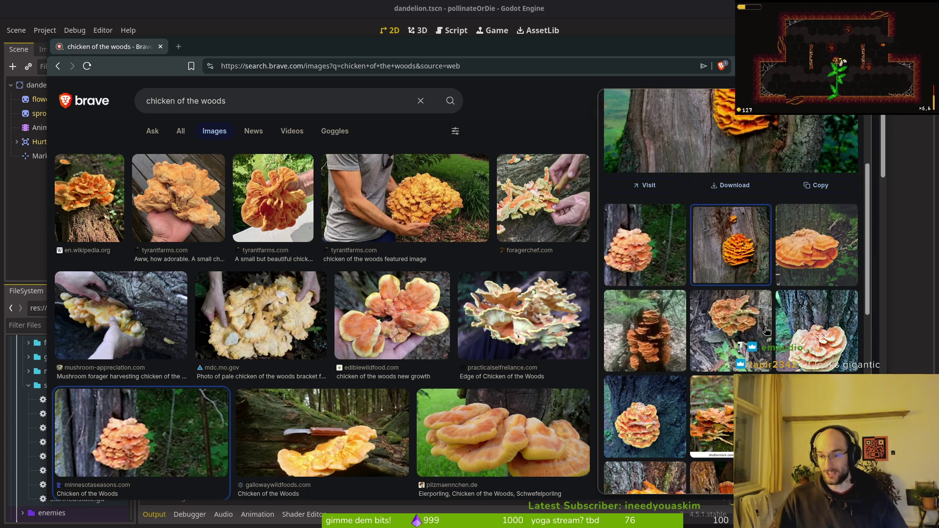
scroll(767, 331, down, 2)
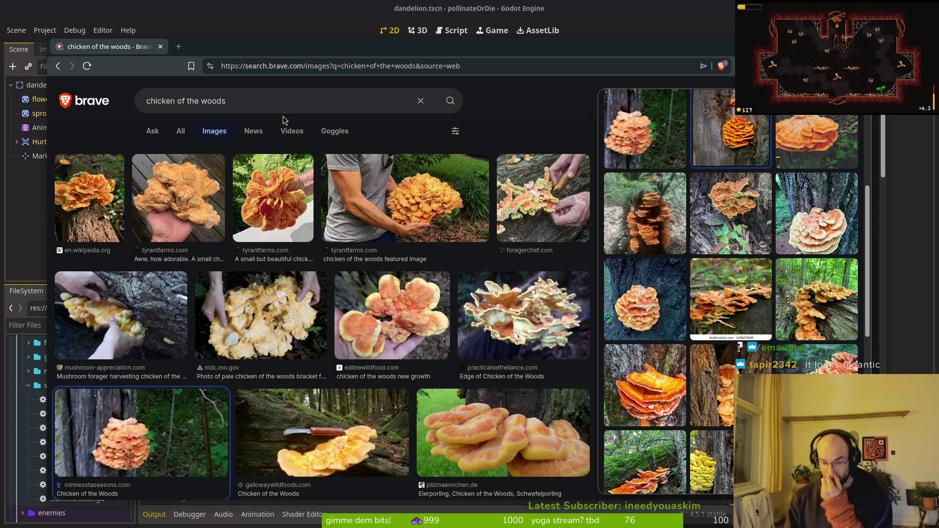
scroll(356, 324, down, 2)
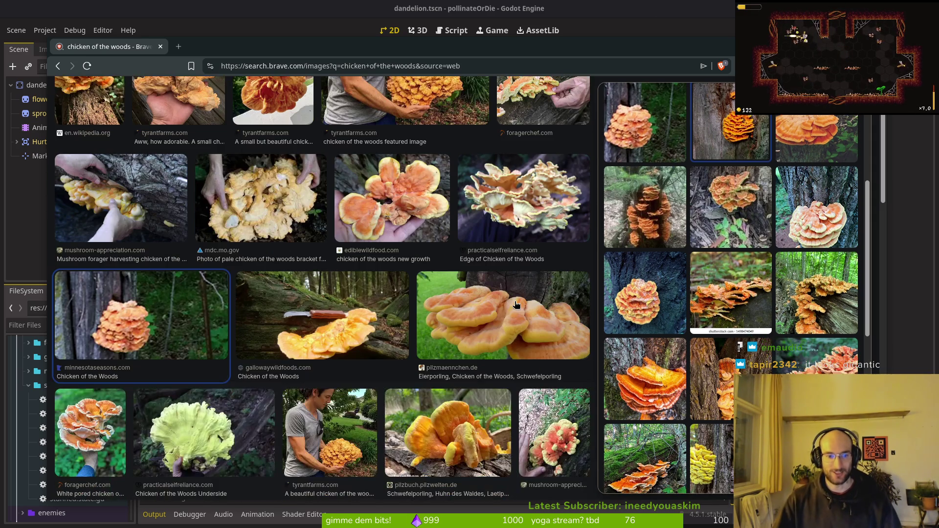
click(356, 325)
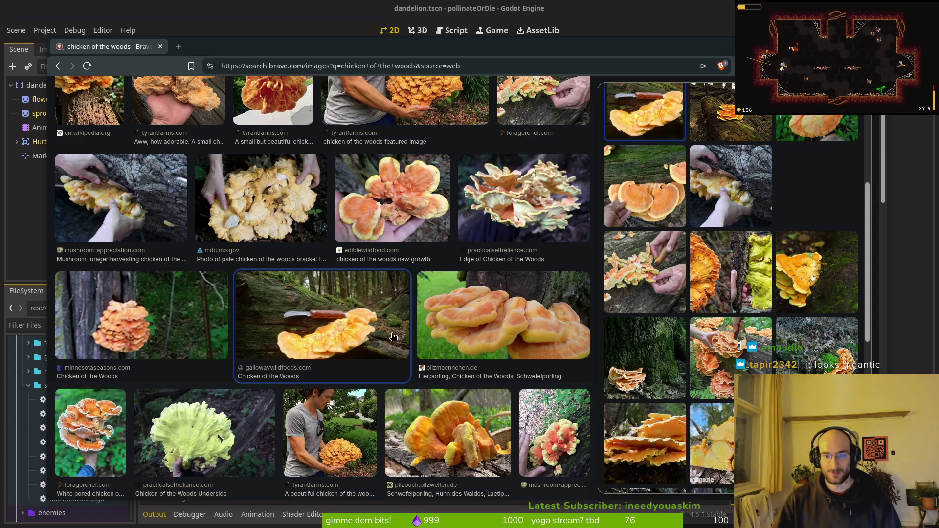
scroll(454, 275, down, 3)
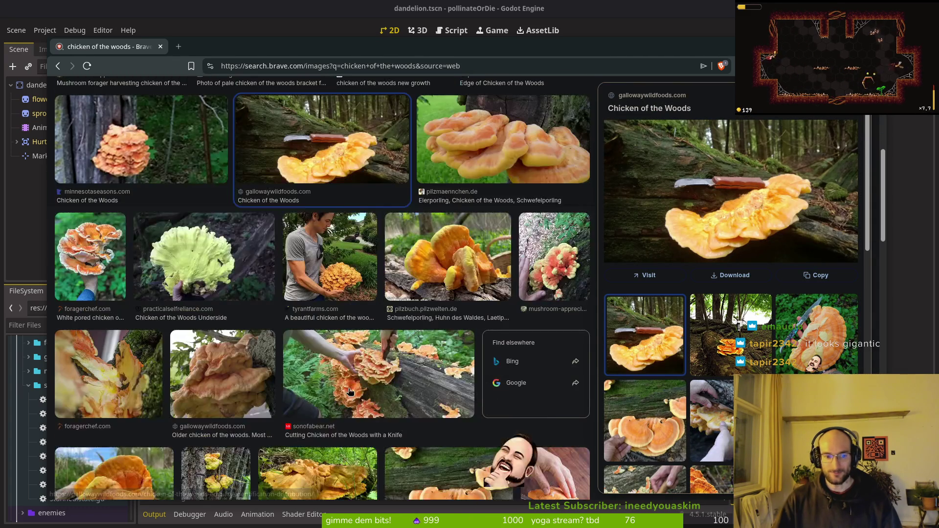
click(454, 275)
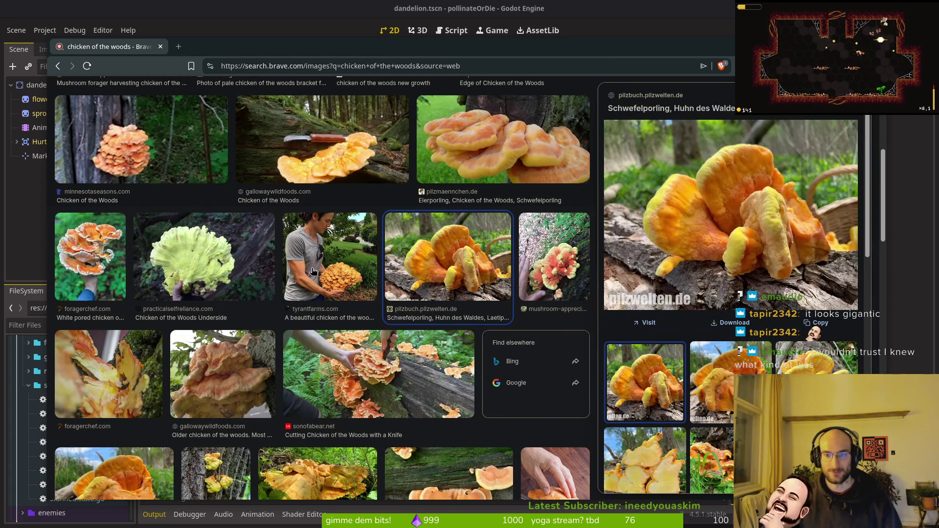
click(226, 407)
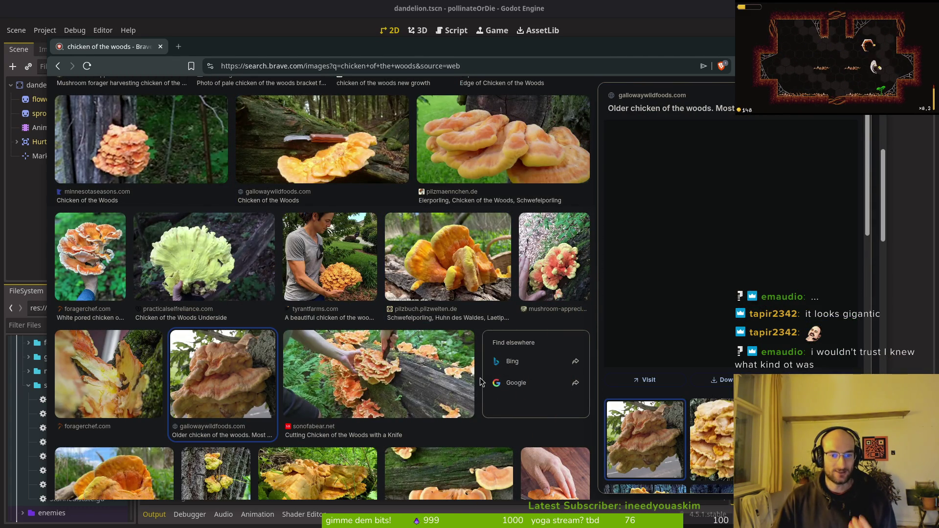
Preview the pale yellow and stump mushroom photos, close the preview, and scroll the results
scroll(307, 437, down, 1)
scroll(480, 438, down, 5)
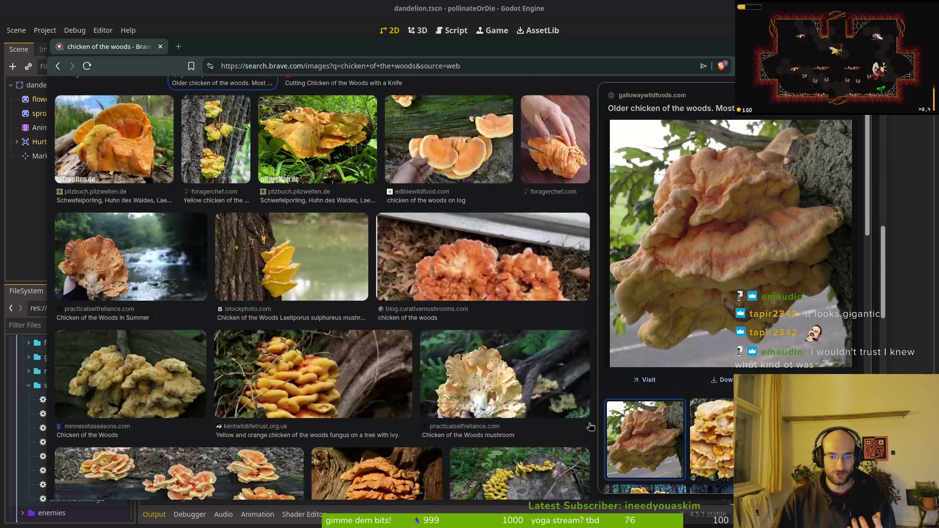
click(128, 382)
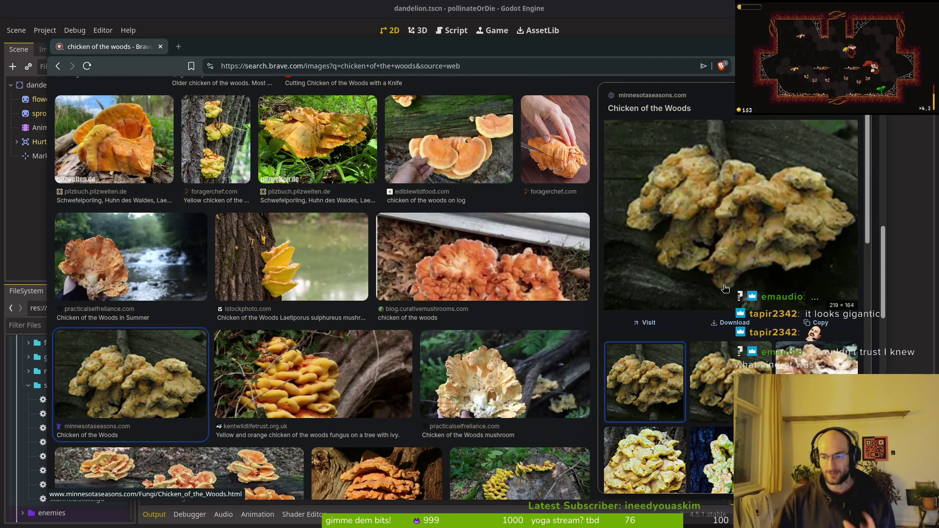
scroll(175, 386, down, 2)
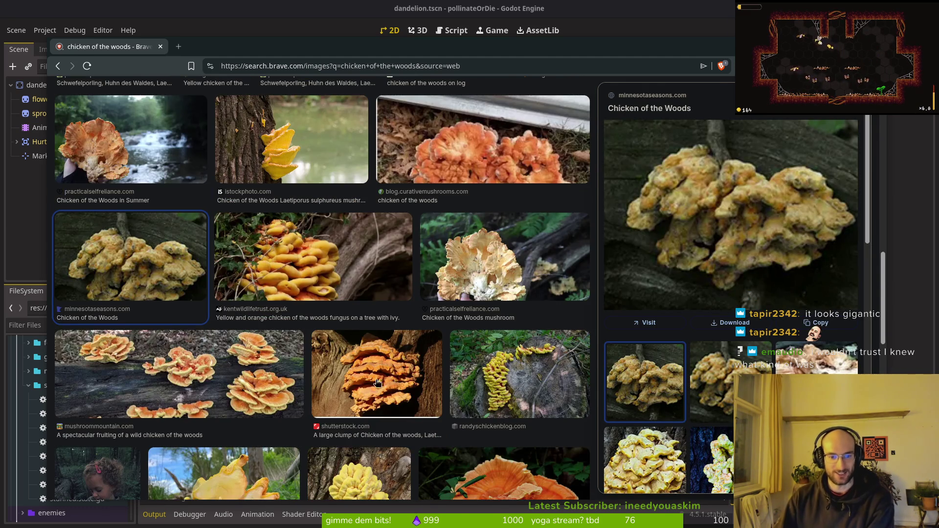
scroll(372, 386, down, 2)
click(513, 382)
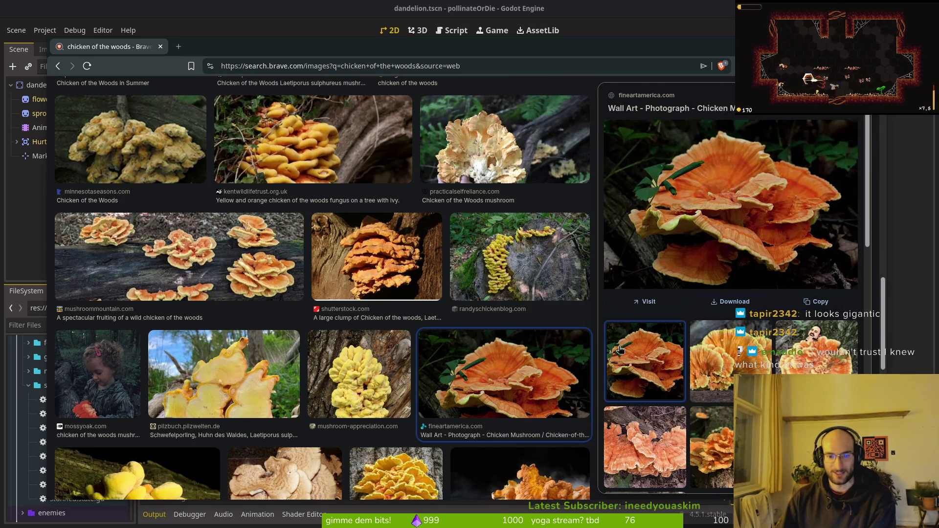
key(Up)
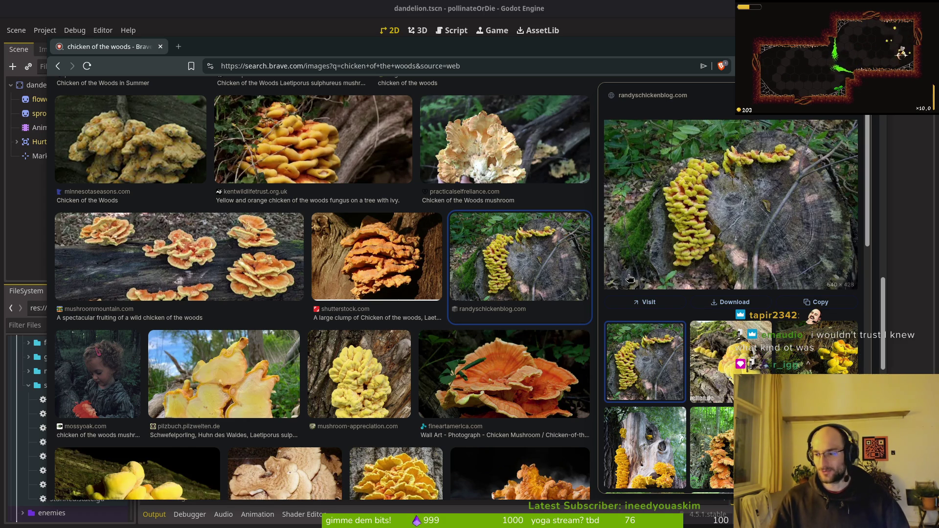
click(859, 95)
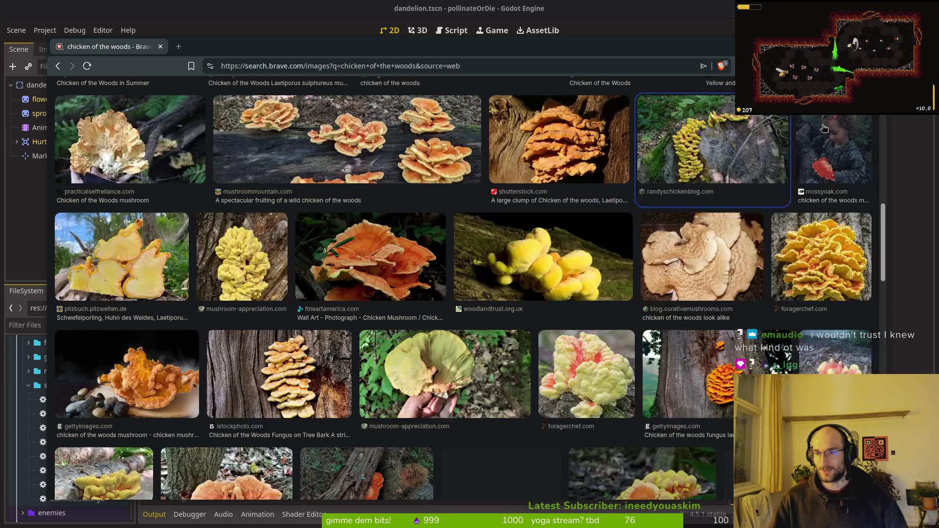
scroll(672, 378, down, 2)
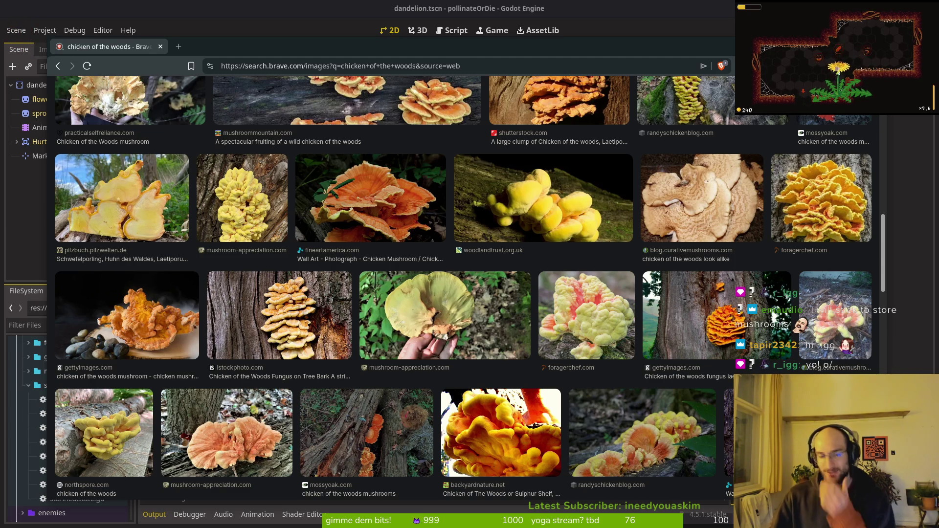
scroll(560, 335, down, 3)
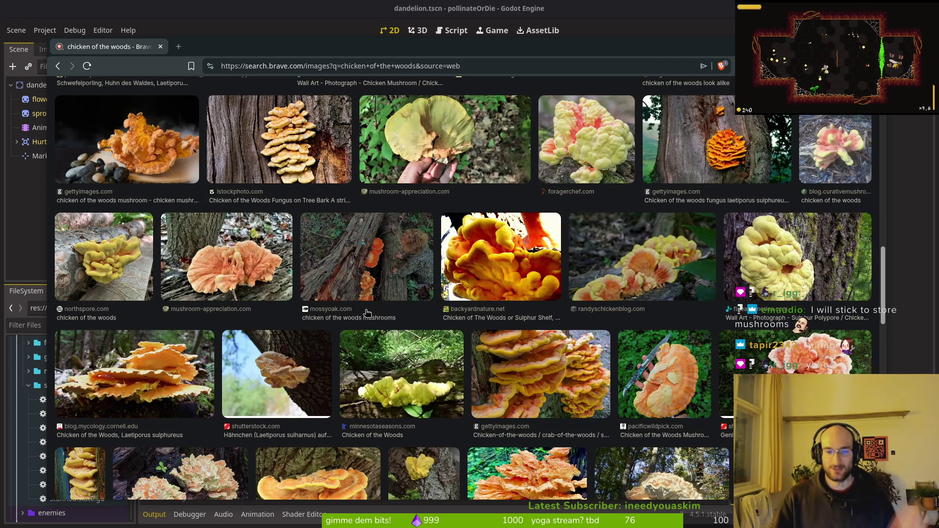
scroll(601, 364, down, 1)
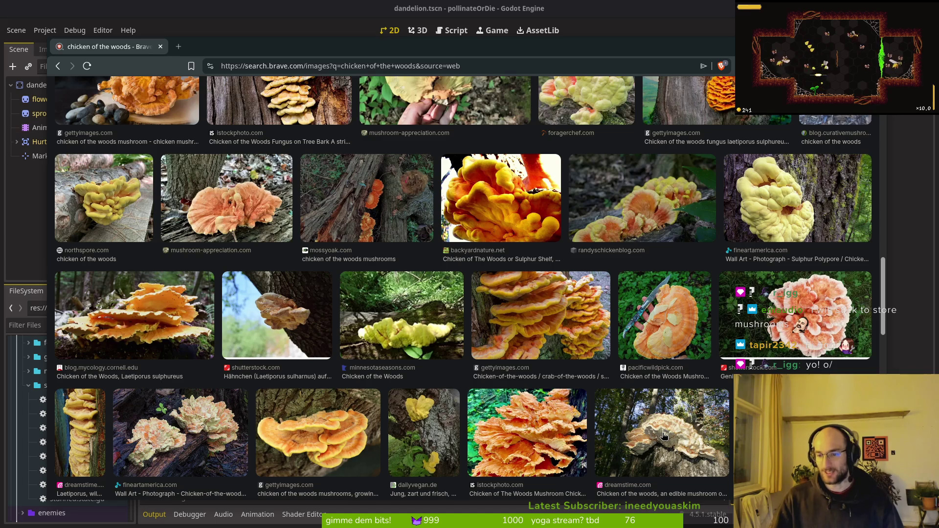
scroll(664, 435, down, 2)
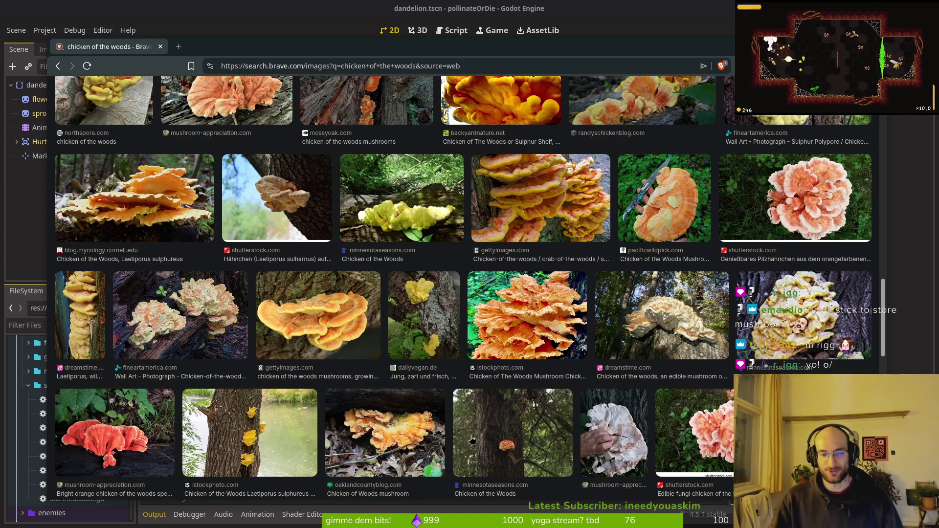
scroll(546, 433, down, 1)
scroll(633, 187, down, 1)
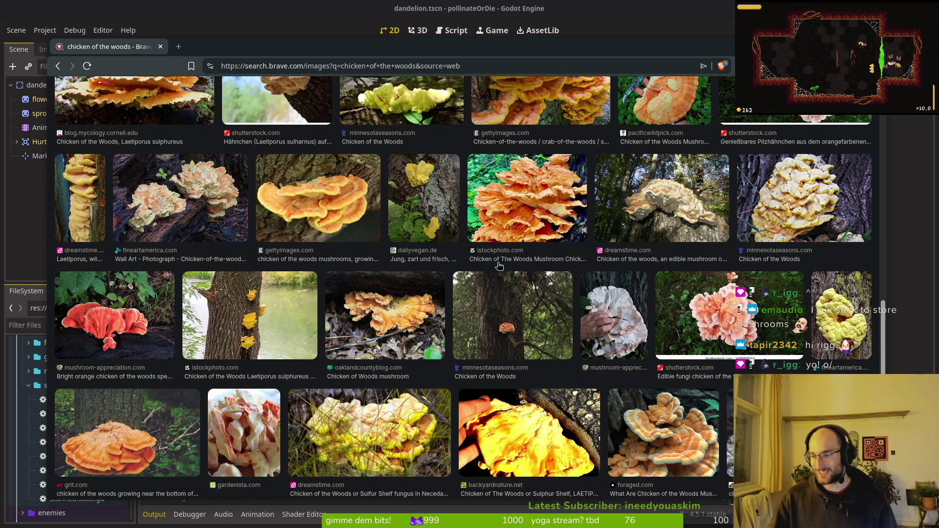
scroll(500, 264, up, 10)
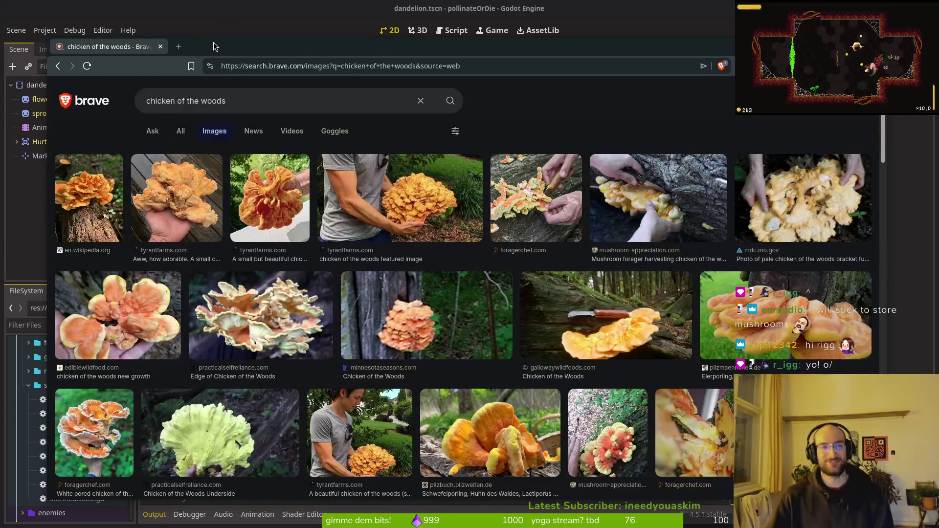
Hide the browser and return to dandelion.aseprite in Aseprite
key(alt+Tab)
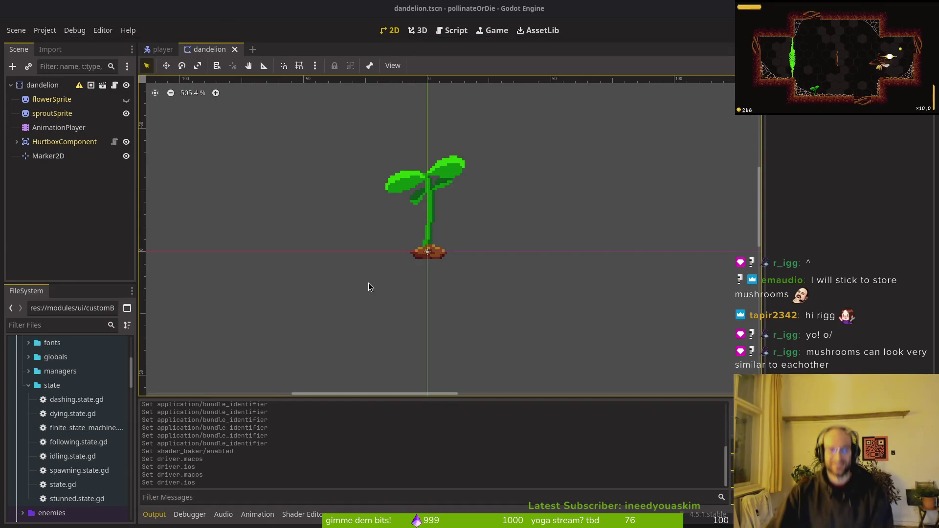
key(alt+Tab)
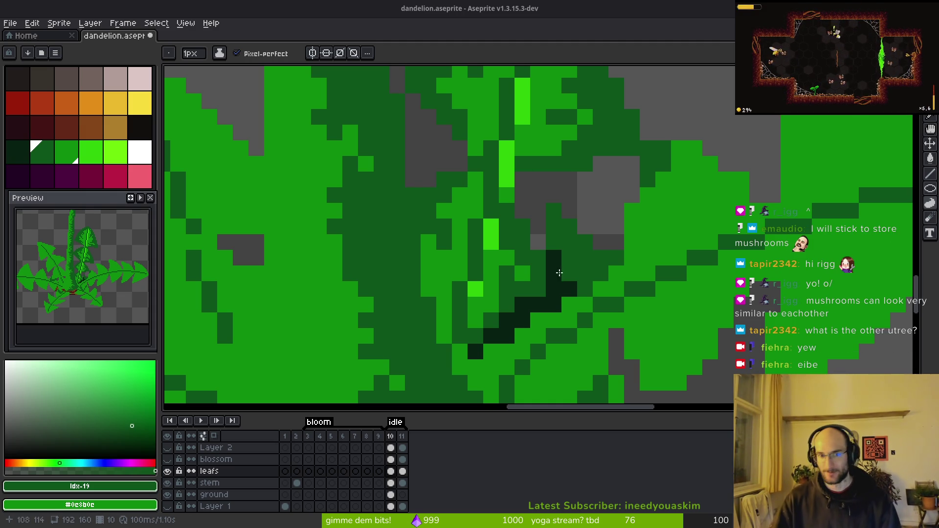
Zoom and pan the canvas to bring the right-hand leaf's tip lobe into view
scroll(610, 278, down, 3)
scroll(609, 278, up, 4)
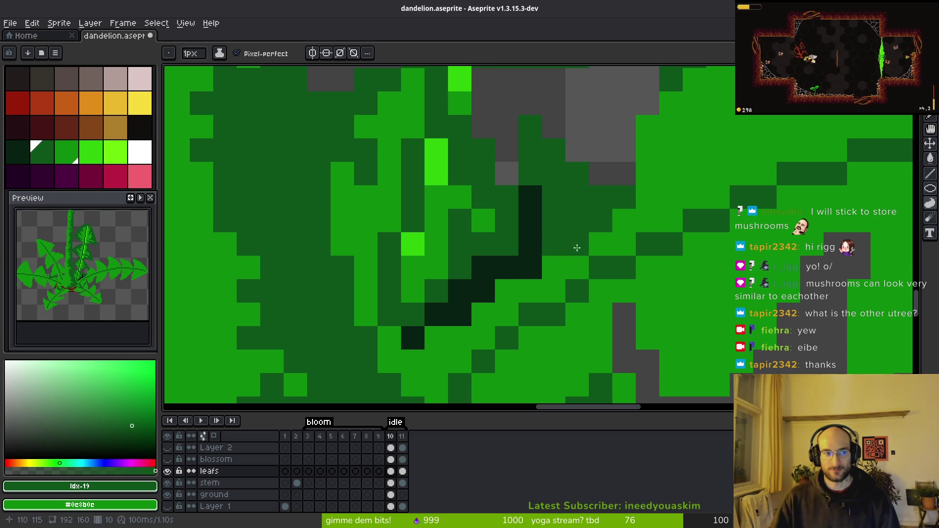
scroll(590, 303, down, 3)
scroll(591, 303, down, 3)
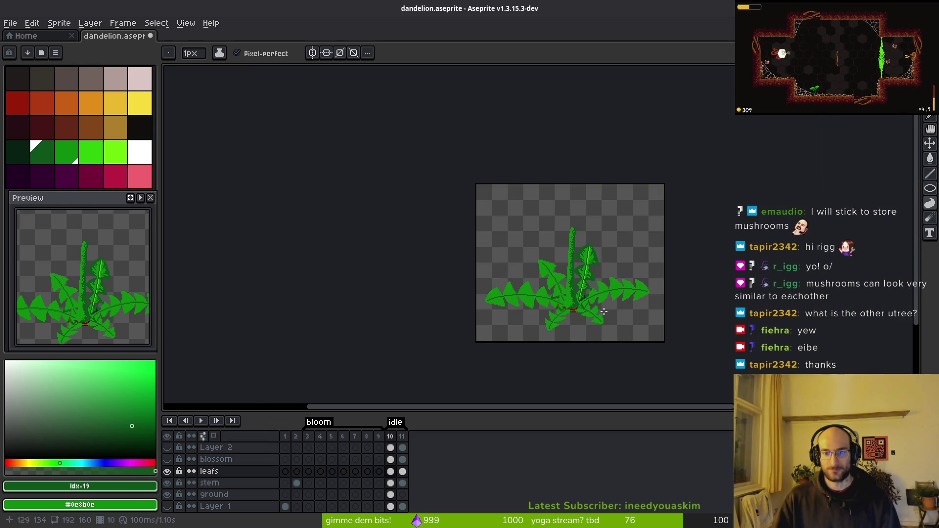
scroll(597, 269, up, 3)
scroll(482, 338, down, 1)
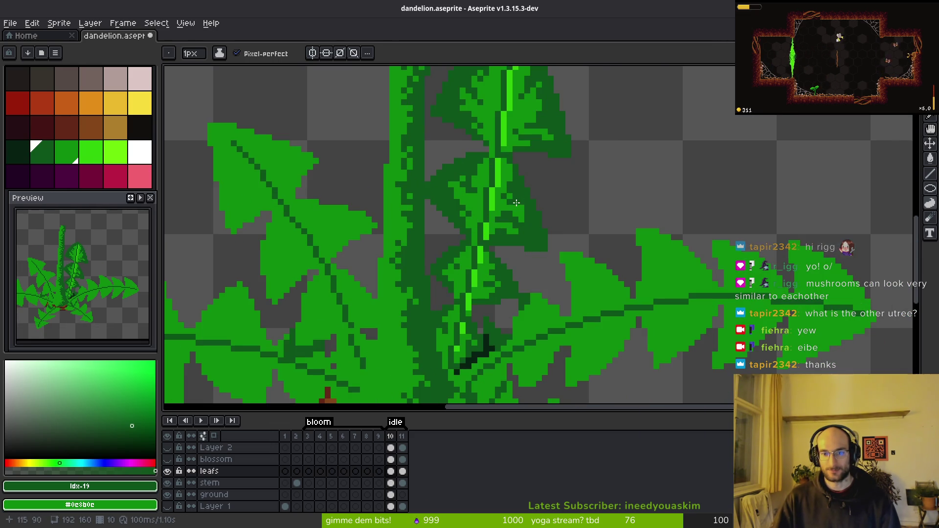
scroll(504, 245, down, 2)
scroll(519, 250, up, 4)
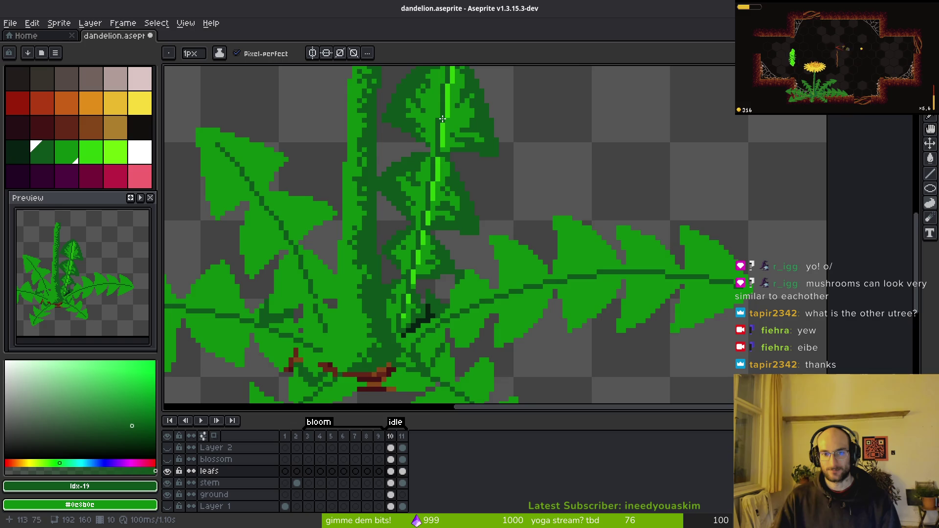
drag(442, 119, 479, 180)
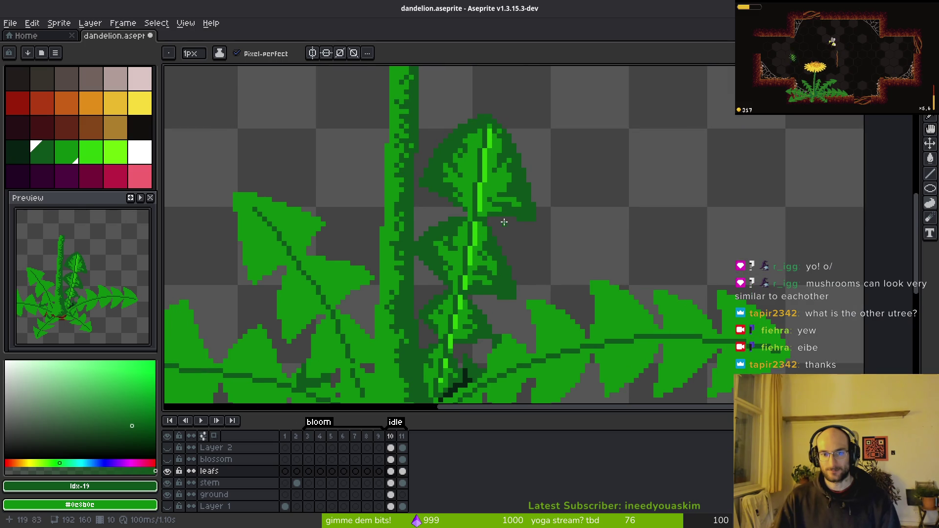
scroll(456, 189, down, 2)
scroll(697, 273, right, 1)
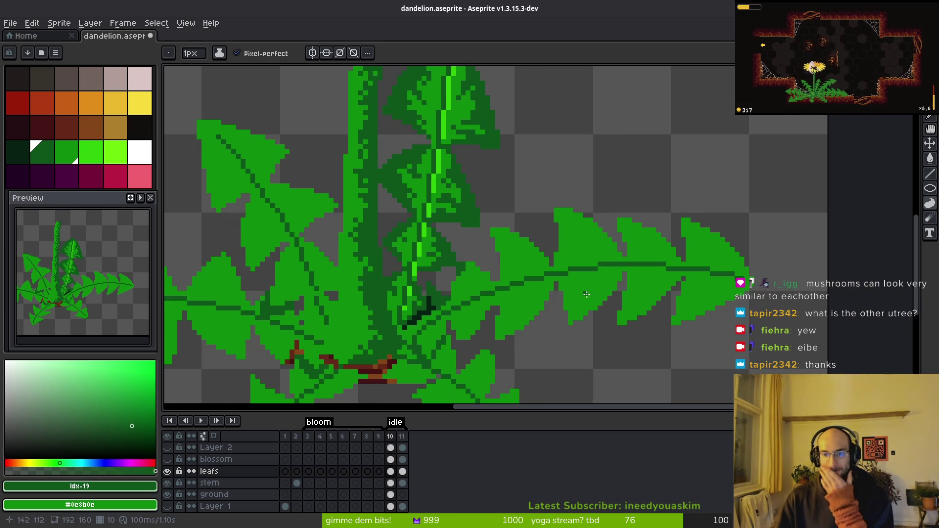
scroll(697, 272, up, 3)
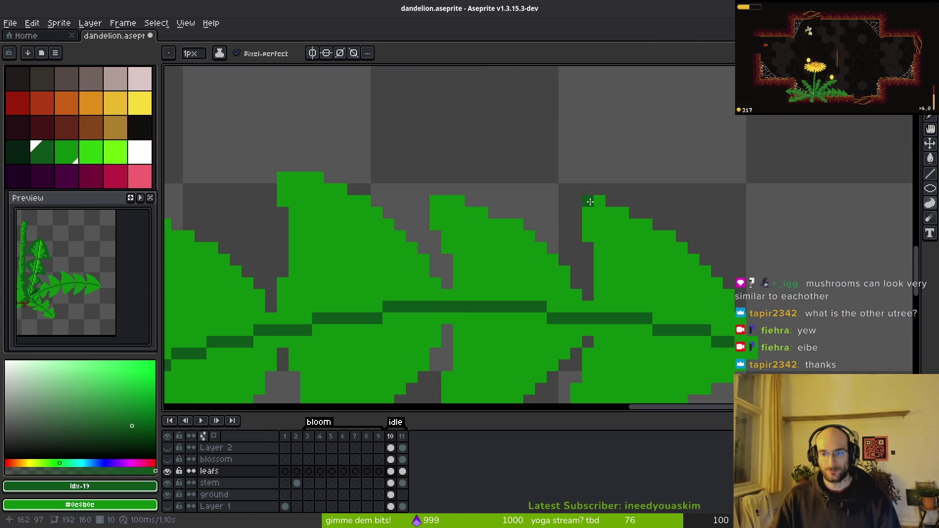
scroll(488, 206, down, 2)
scroll(484, 211, down, 1)
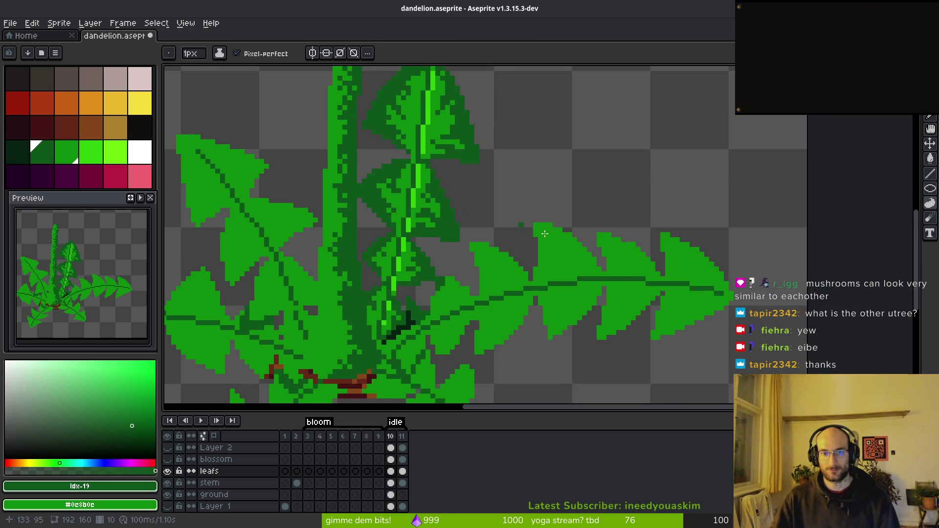
scroll(635, 271, up, 3)
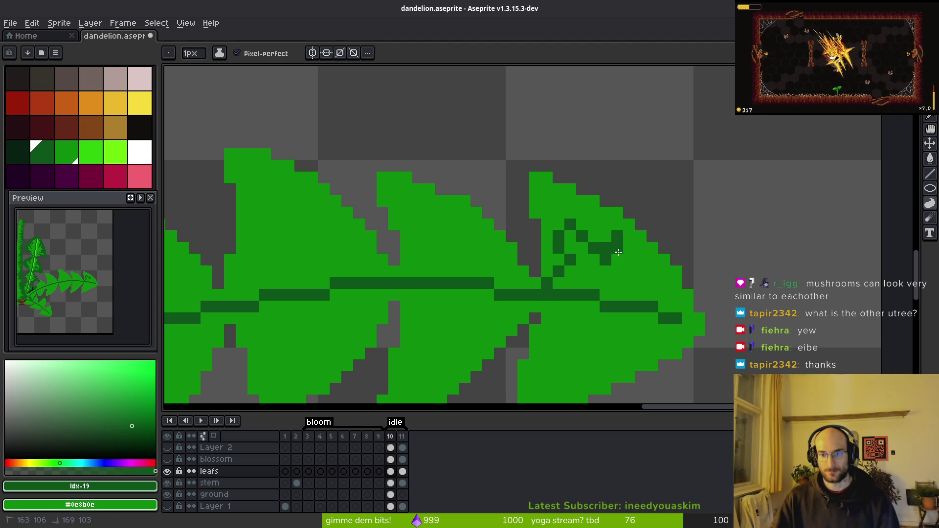
Draw a dark-green vein on the tip lobe, undoing the misplaced strokes
drag(684, 299, 674, 338)
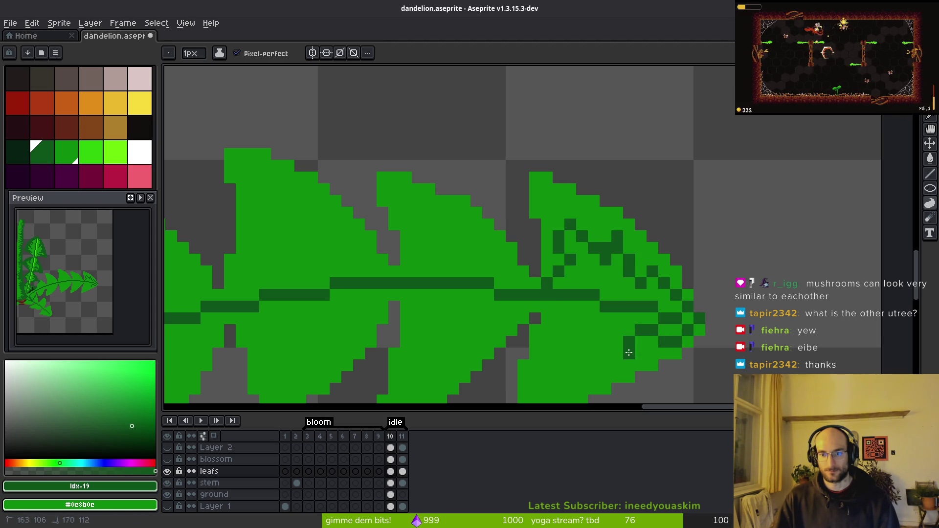
scroll(629, 352, down, 2)
key(ctrl+z)
key(v)
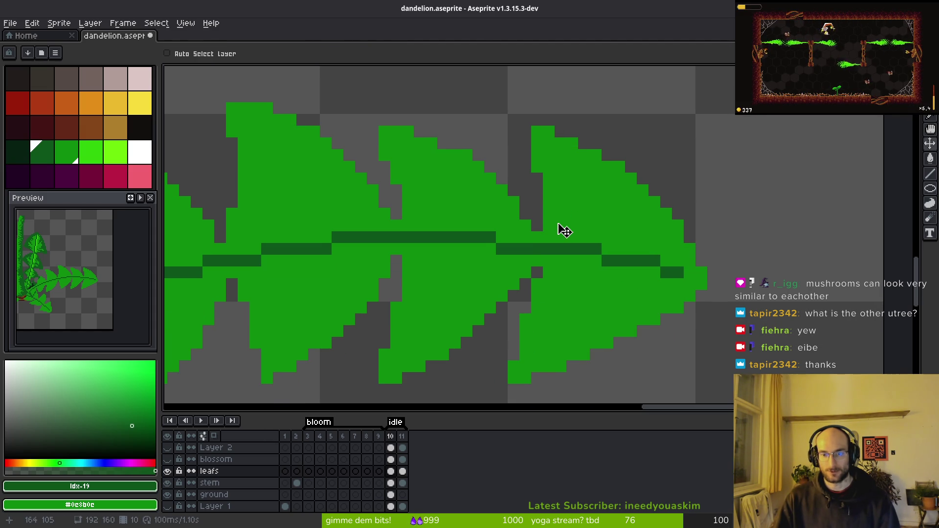
key(b)
mouse_move(548, 236)
mouse_down()
mouse_move(560, 210)
mouse_move(590, 201)
mouse_move(596, 177)
mouse_move(628, 217)
mouse_move(671, 231)
mouse_move(691, 277)
mouse_move(639, 285)
mouse_move(604, 338)
mouse_move(568, 329)
mouse_move(550, 276)
mouse_up()
key(ctrl+z)
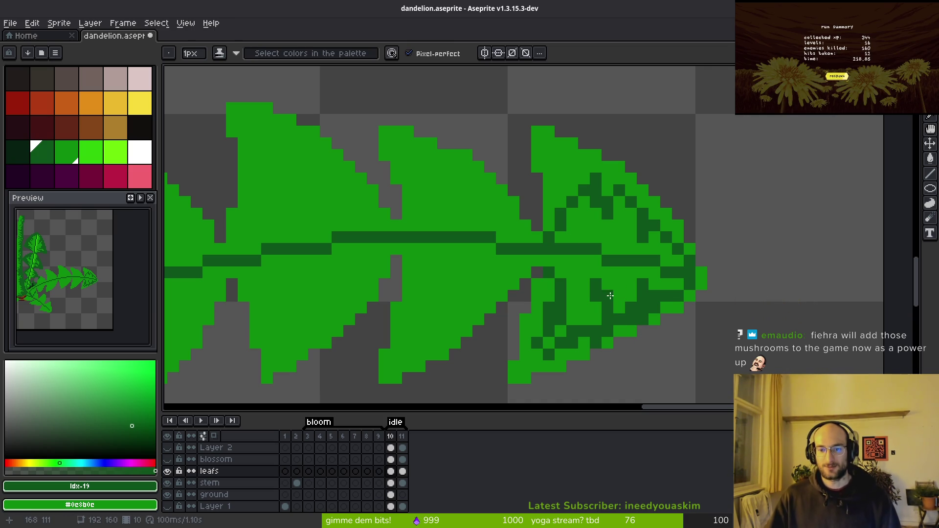
scroll(663, 320, up, 2)
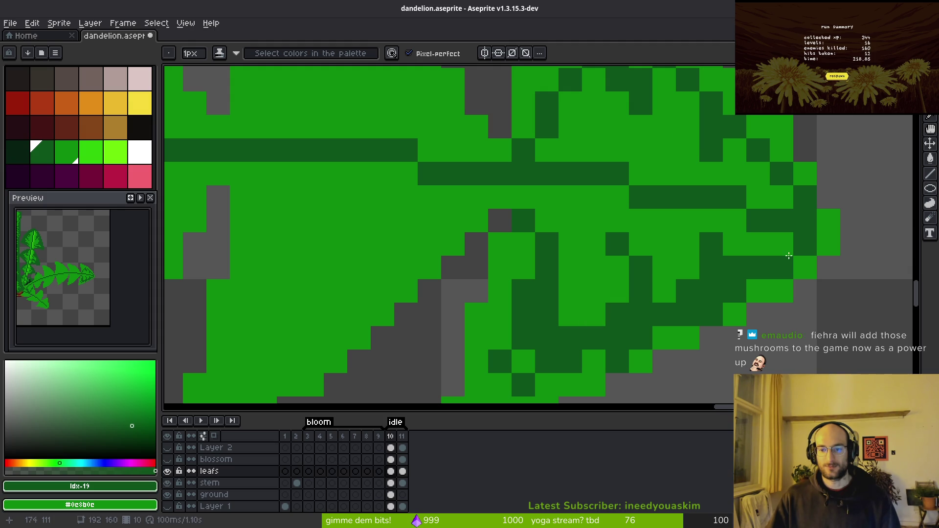
Flood-fill the tip lobe's light-green outer patches with dark green, undoing oversized fills
key(g)
click(684, 337)
key(ctrl+z)
drag(728, 288, 816, 182)
click(633, 272)
click(610, 251)
click(724, 253)
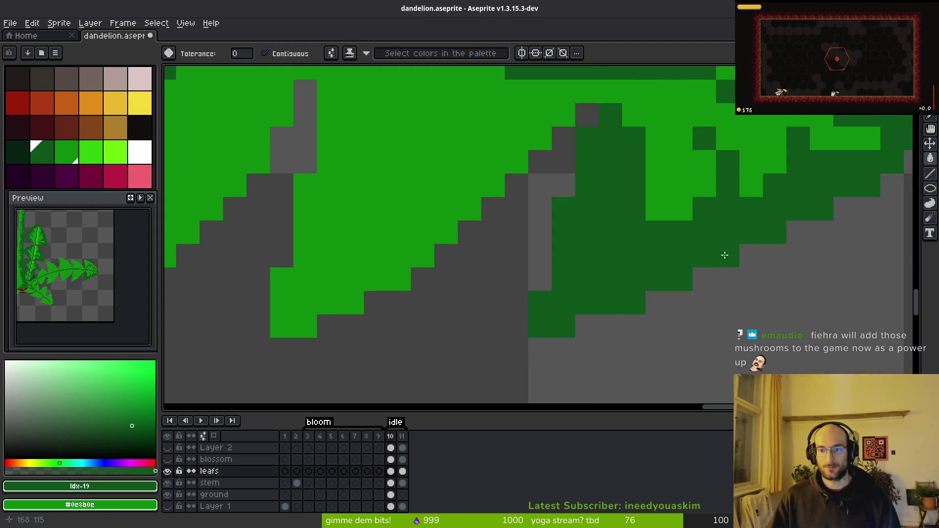
key(ctrl+z)
scroll(694, 270, down, 3)
scroll(696, 243, up, 3)
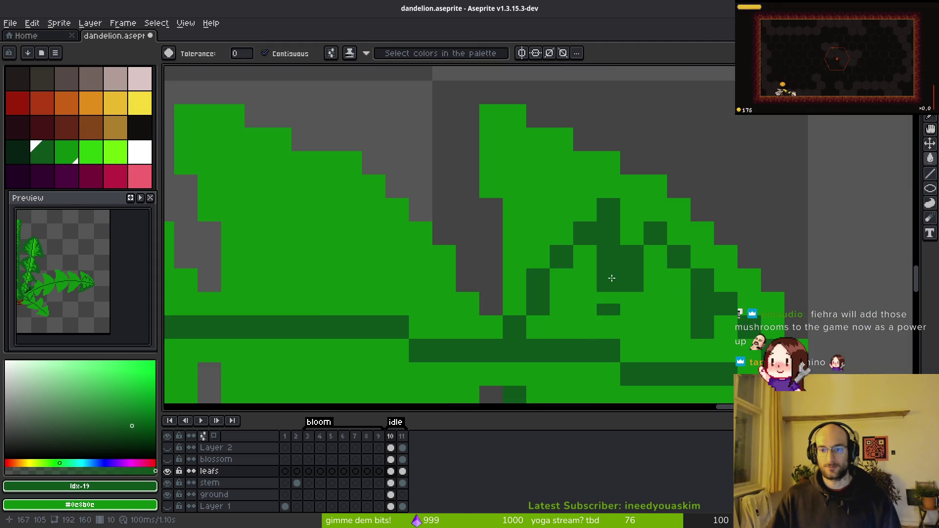
click(696, 243)
scroll(696, 243, down, 3)
scroll(704, 313, up, 3)
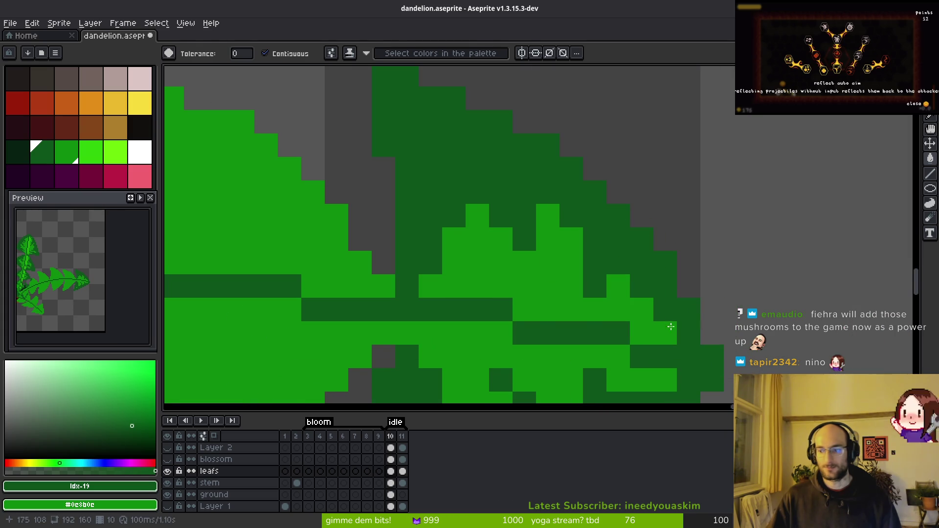
Restore one pixel to light green and sketch dark shading pixels on the next lobe
key(b)
drag(597, 271, 576, 217)
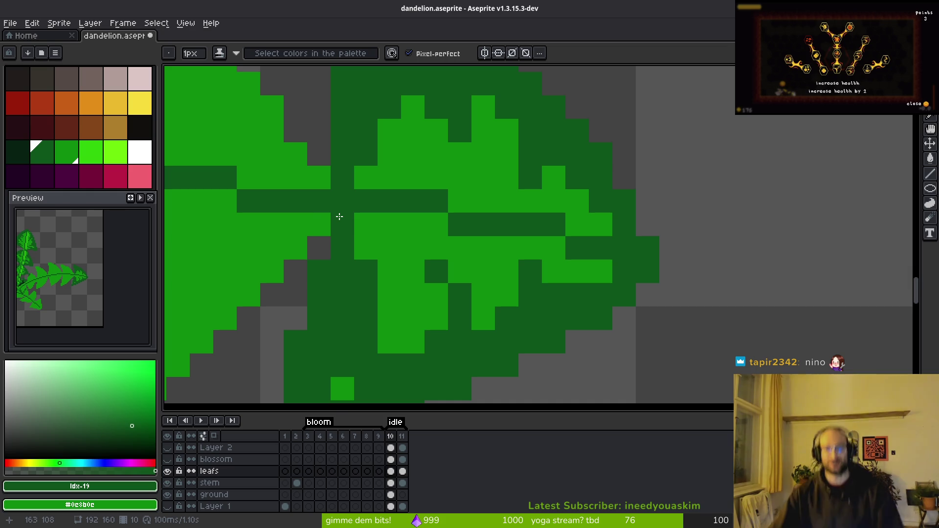
click(340, 217)
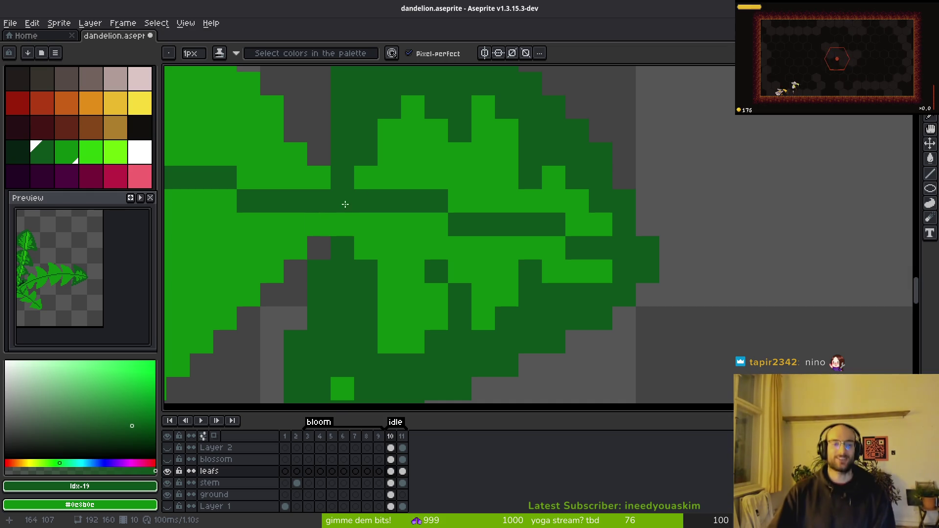
scroll(342, 296, down, 4)
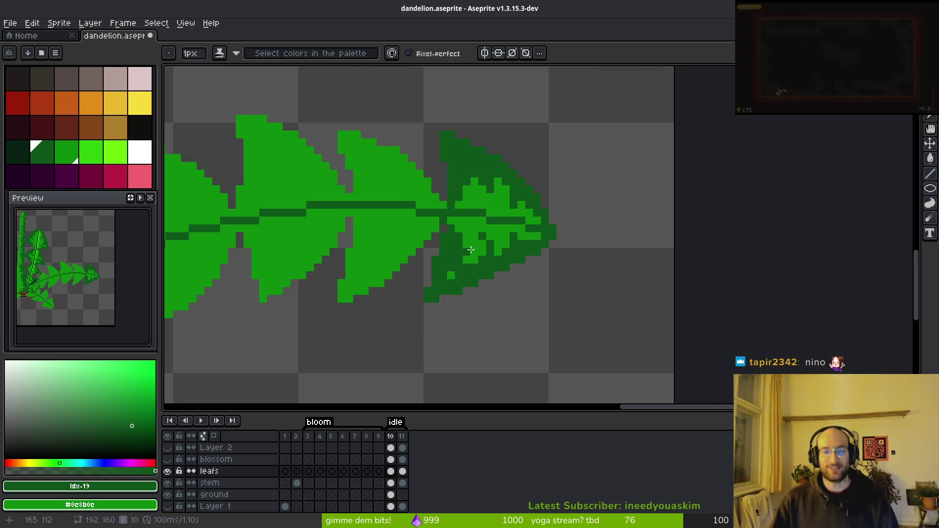
scroll(447, 289, up, 6)
scroll(418, 291, down, 5)
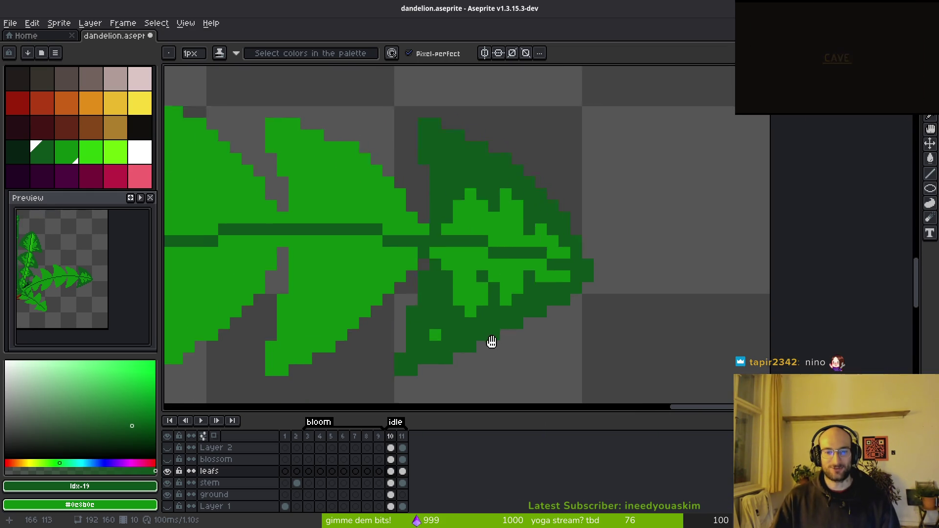
scroll(457, 309, down, 3)
scroll(557, 343, up, 8)
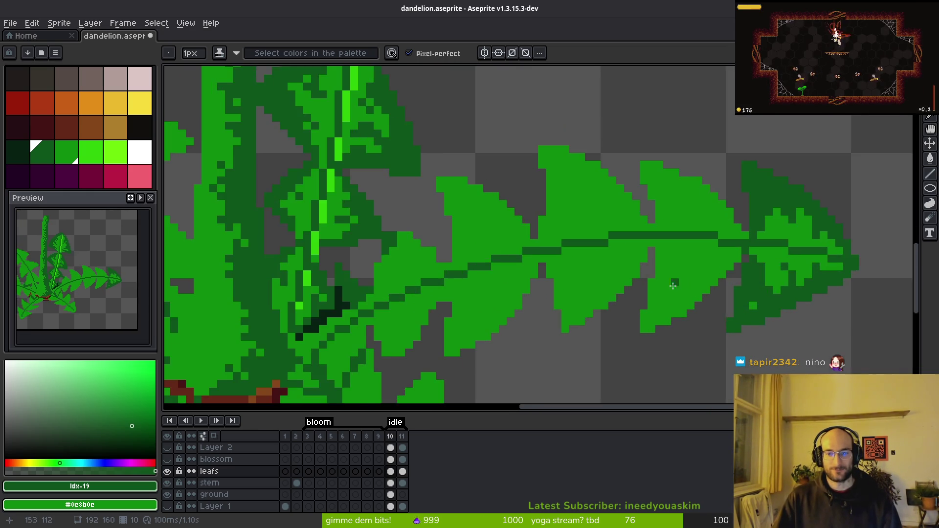
mouse_move(714, 214)
mouse_down()
mouse_move(621, 244)
mouse_move(577, 301)
mouse_move(643, 256)
mouse_move(532, 279)
mouse_move(549, 293)
mouse_move(510, 153)
mouse_move(541, 149)
mouse_up()
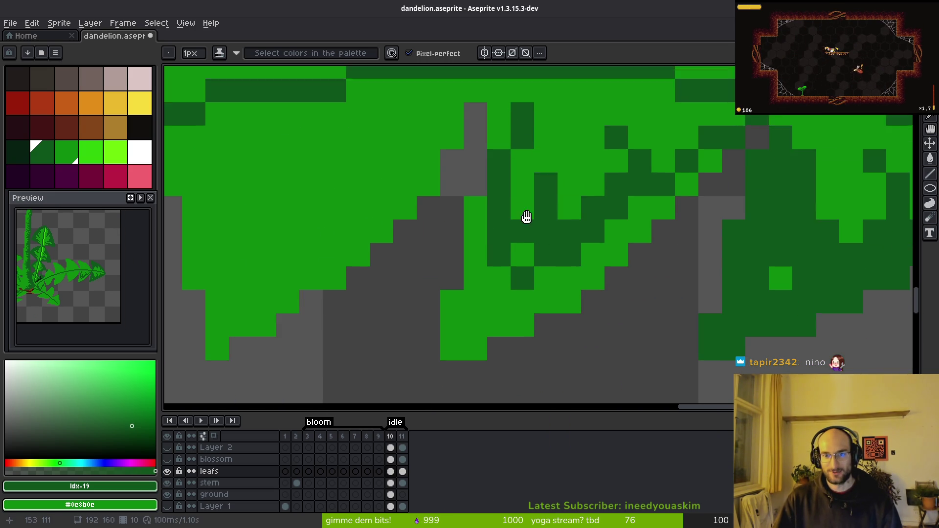
Draw a diagonal dark-green shading edge on the lobe, restoring some pixels to light green
scroll(533, 230, up, 5)
click(528, 311)
scroll(461, 217, left, 9)
mouse_move(660, 198)
mouse_down()
mouse_move(636, 221)
mouse_move(543, 269)
mouse_move(554, 333)
mouse_move(492, 319)
mouse_move(457, 340)
mouse_move(402, 242)
mouse_up()
mouse_move(478, 267)
mouse_down()
mouse_move(489, 315)
mouse_move(538, 272)
mouse_up()
scroll(546, 261, down, 4)
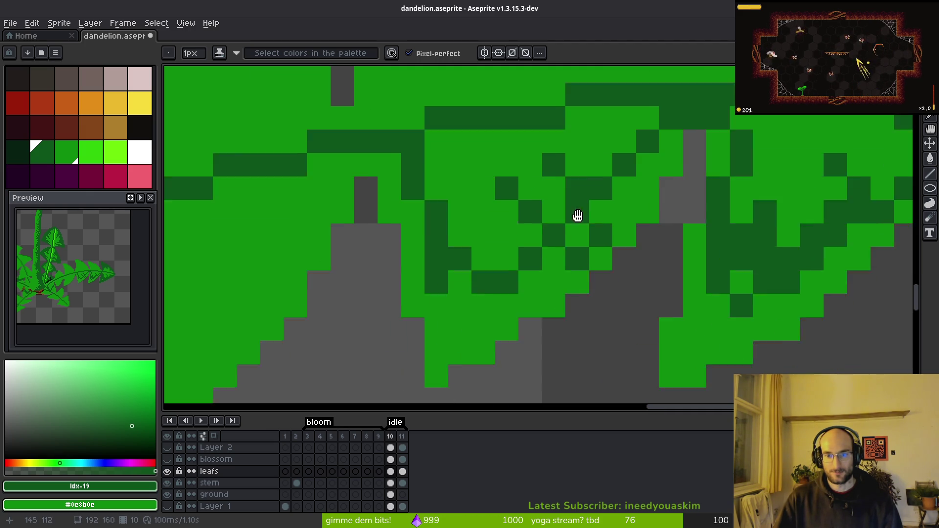
Flood-fill the lobe's outer area dark green, undoing a bad fill and stray pixel
key(g)
click(626, 206)
click(501, 293)
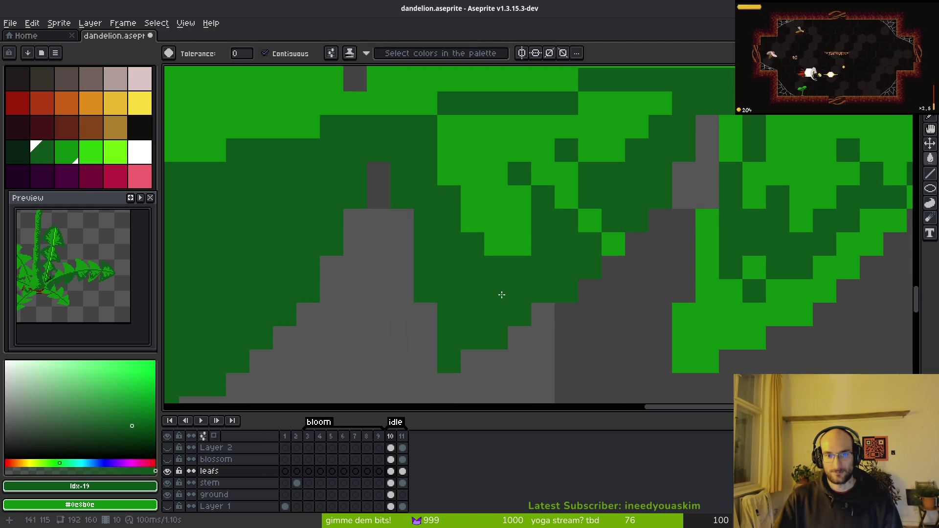
key(ctrl+z)
key(b)
click(426, 244)
key(ctrl+z)
key(g)
click(567, 245)
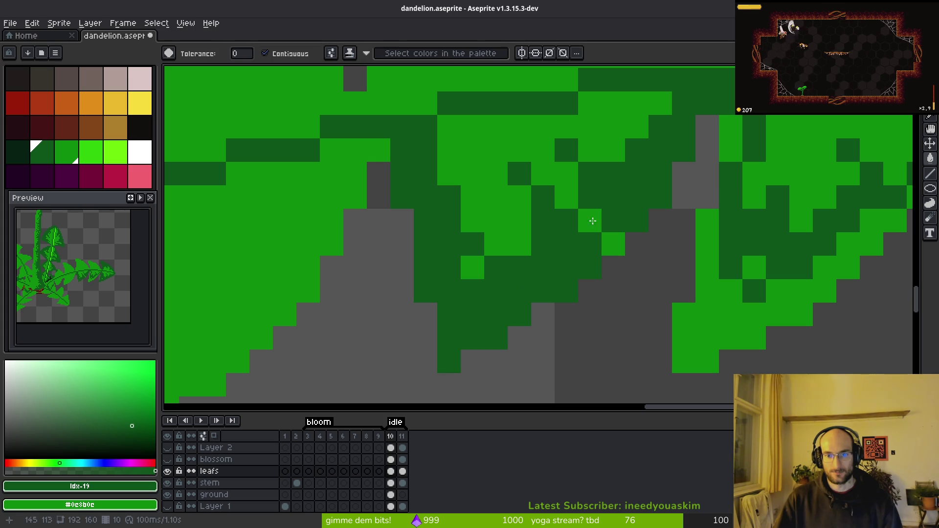
Fill the small remaining gaps along the lobe edge with dark green
scroll(595, 221, up, 3)
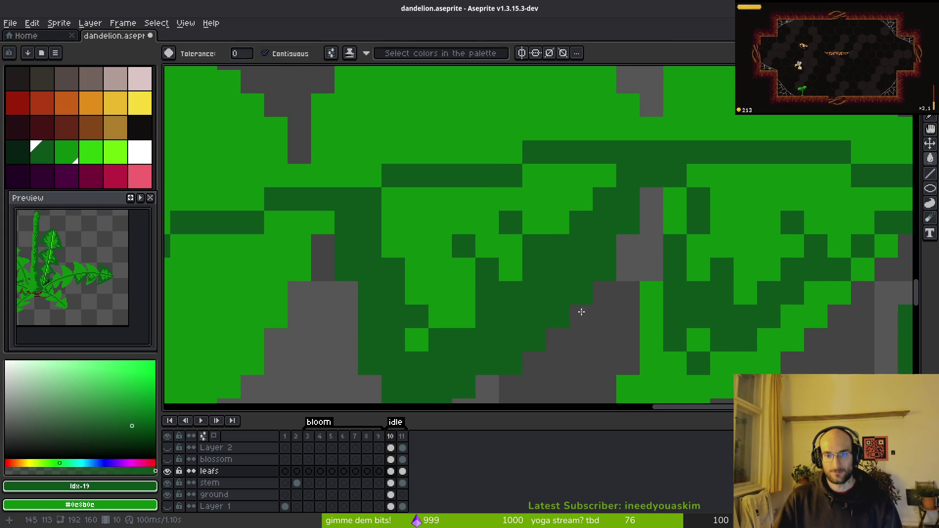
scroll(524, 329, down, 2)
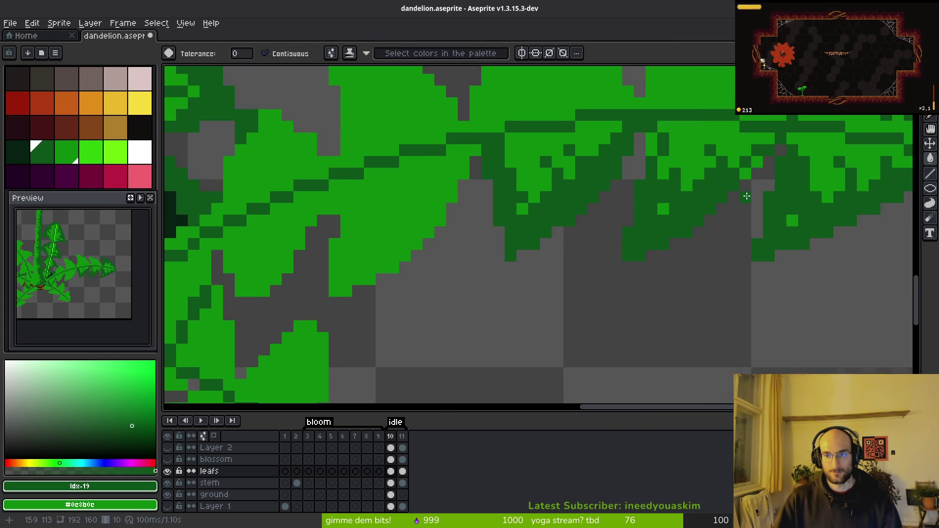
scroll(747, 196, up, 4)
click(641, 193)
click(595, 240)
scroll(595, 243, down, 5)
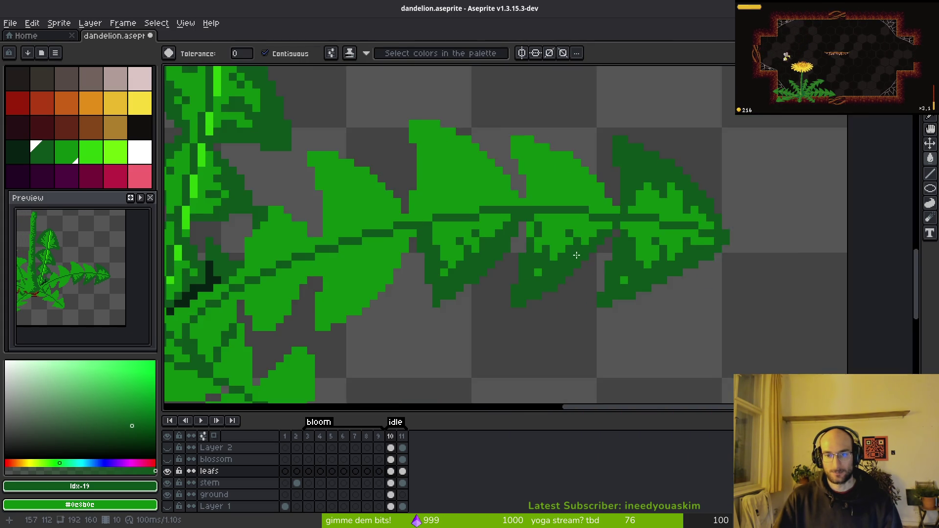
scroll(611, 226, up, 4)
Shade the second lobe with a diagonal dark-green edge and fills, restoring two centre pixels
key(b)
scroll(612, 226, down, 1)
scroll(574, 161, up, 1)
mouse_move(752, 299)
mouse_down()
mouse_move(636, 187)
mouse_move(580, 157)
mouse_move(558, 159)
mouse_move(489, 204)
mouse_move(513, 246)
mouse_move(540, 253)
mouse_up()
mouse_move(470, 137)
mouse_down()
mouse_move(473, 105)
mouse_move(494, 136)
mouse_up()
key(g)
click(494, 97)
click(643, 163)
click(646, 182)
key(b)
click(611, 229)
click(632, 240)
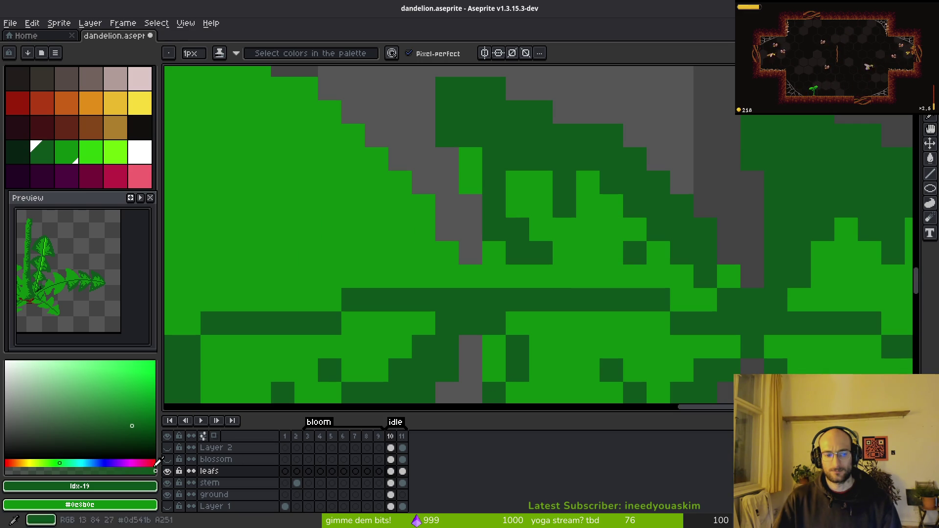
Touch up the lobe shading, turning a stray dark pixel back to light green
scroll(730, 303, down, 2)
scroll(729, 302, down, 3)
scroll(745, 304, up, 4)
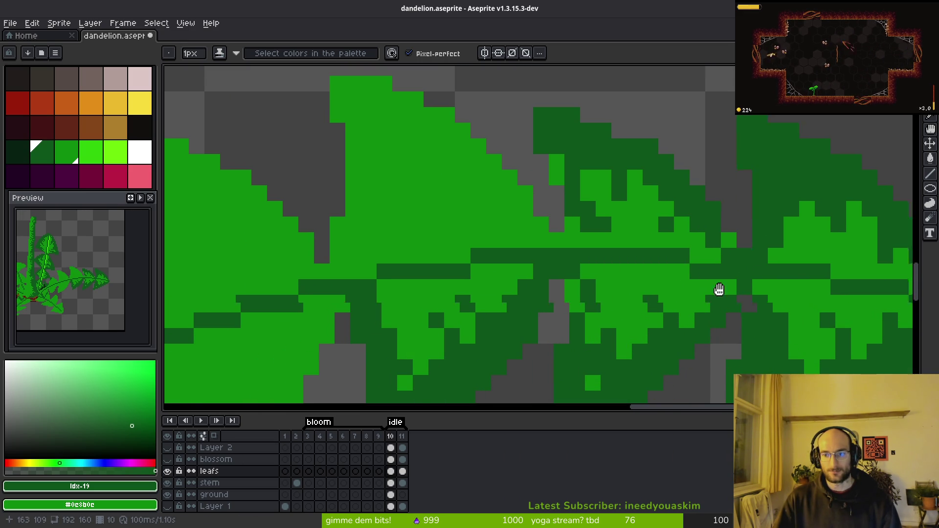
scroll(636, 283, down, 2)
scroll(606, 263, up, 3)
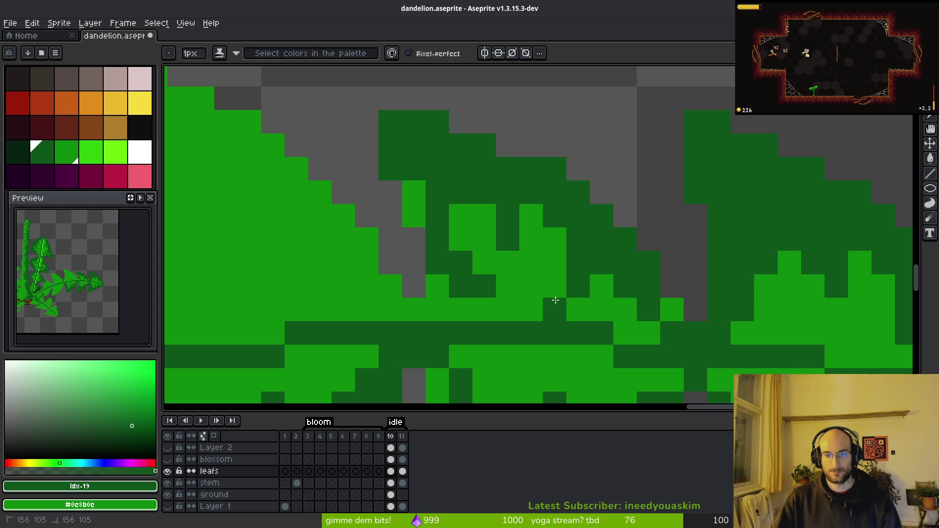
drag(571, 282, 621, 306)
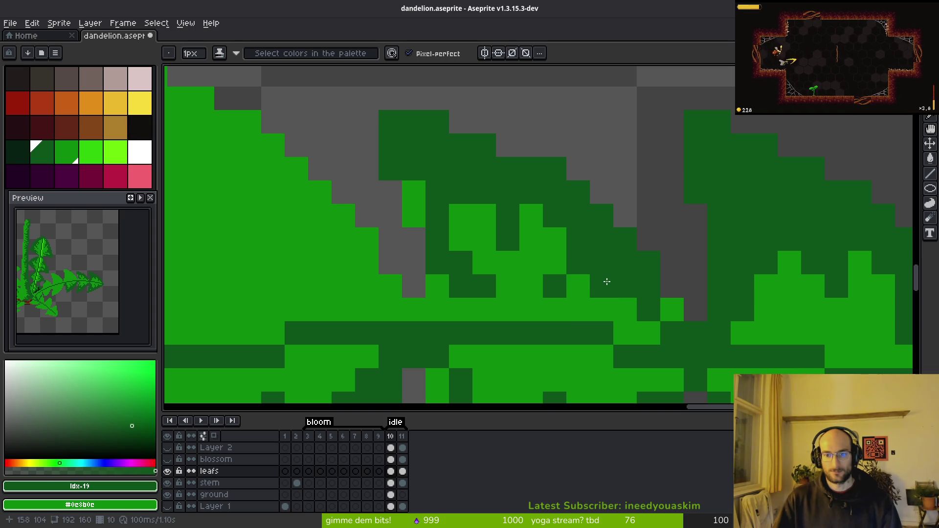
click(602, 285)
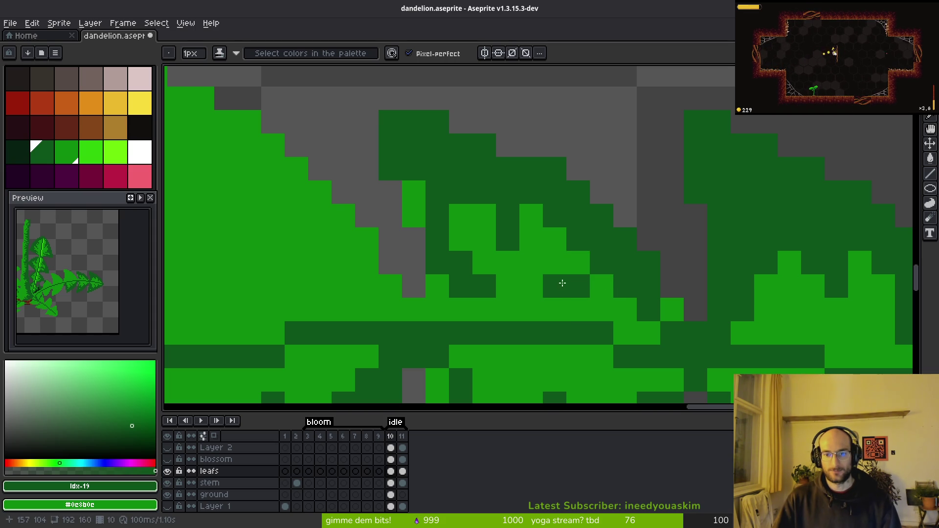
scroll(563, 283, down, 5)
scroll(501, 173, up, 6)
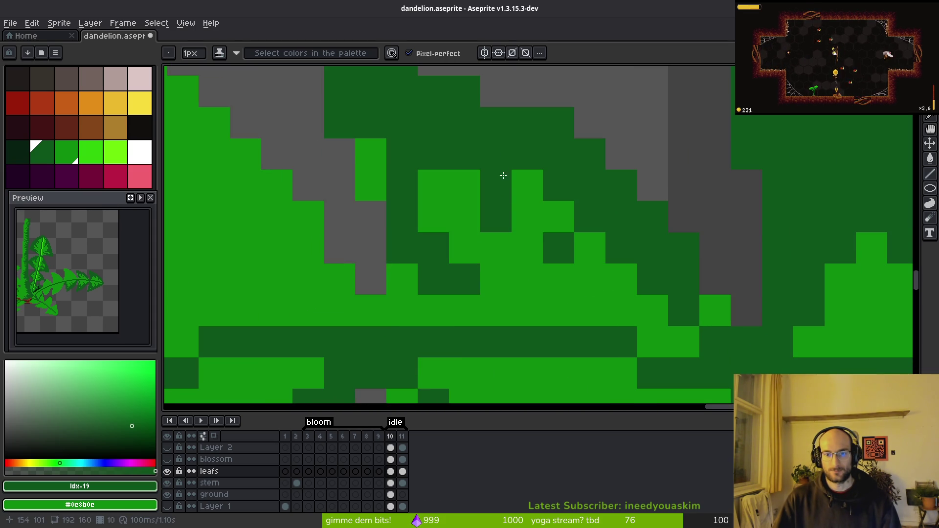
scroll(585, 298, down, 5)
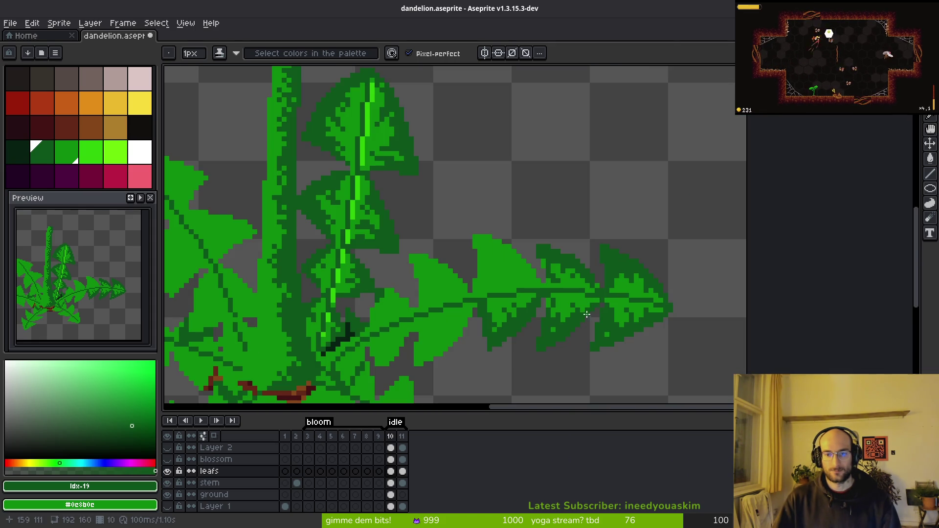
Draw dark-green shading pixels down the leaf, undoing a stray dark pixel
scroll(509, 280, up, 3)
click(492, 260)
mouse_move(546, 280)
mouse_down()
mouse_move(633, 254)
mouse_move(539, 239)
mouse_move(614, 295)
mouse_move(777, 305)
mouse_move(636, 267)
mouse_move(624, 286)
mouse_move(592, 237)
mouse_up()
scroll(616, 240, up, 2)
scroll(616, 239, up, 2)
scroll(636, 269, down, 2)
mouse_move(545, 193)
mouse_down()
mouse_move(495, 210)
mouse_move(520, 315)
mouse_move(482, 307)
mouse_up()
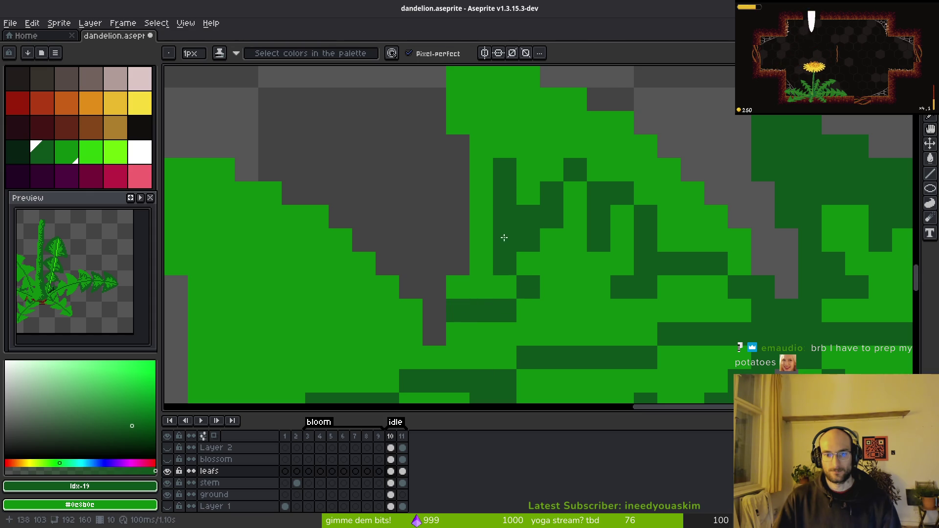
scroll(538, 274, down, 2)
scroll(593, 265, up, 2)
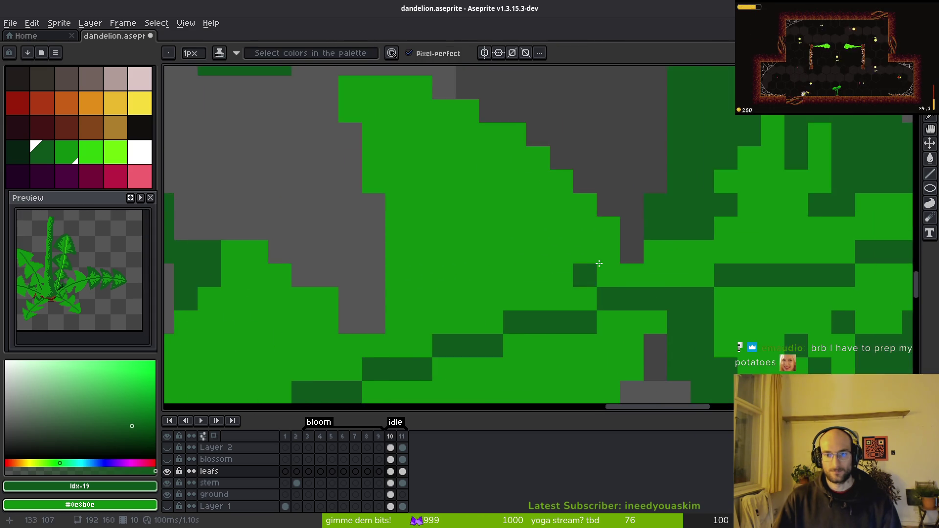
drag(593, 264, 763, 220)
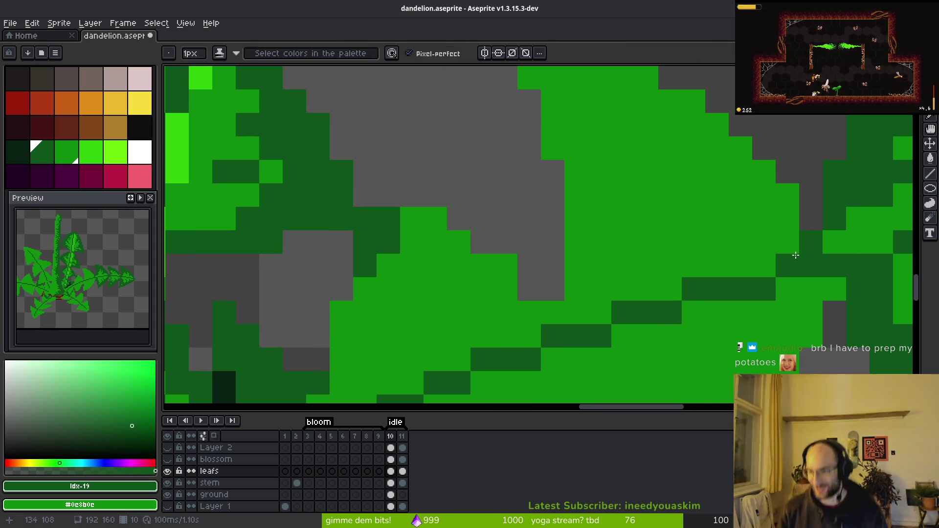
drag(712, 273, 608, 289)
click(558, 210)
drag(558, 210, 589, 289)
key(ctrl+z)
Draw zigzag dark-green lines along the lobe and flood-fill the enclosed outer area dark green
mouse_move(645, 278)
mouse_down()
mouse_move(580, 252)
mouse_move(552, 187)
mouse_move(487, 215)
mouse_move(510, 162)
mouse_up()
right_click(507, 229)
drag(509, 229, 578, 231)
mouse_move(551, 186)
mouse_down()
mouse_move(538, 190)
mouse_move(528, 299)
mouse_up()
key(g)
click(535, 151)
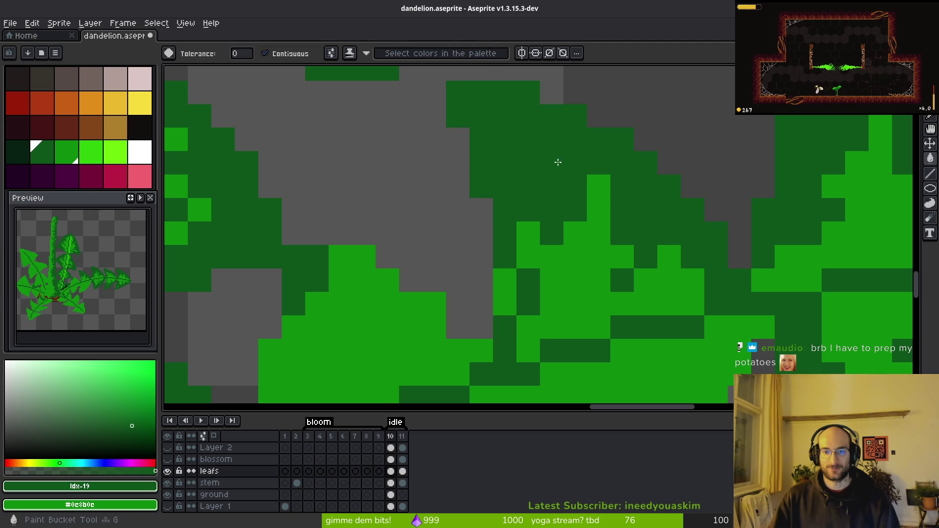
scroll(540, 265, down, 2)
Paint dark-green shading lines down the leaf, outlining its lower lobe
key(f)
scroll(579, 280, up, 2)
scroll(608, 196, left, 2)
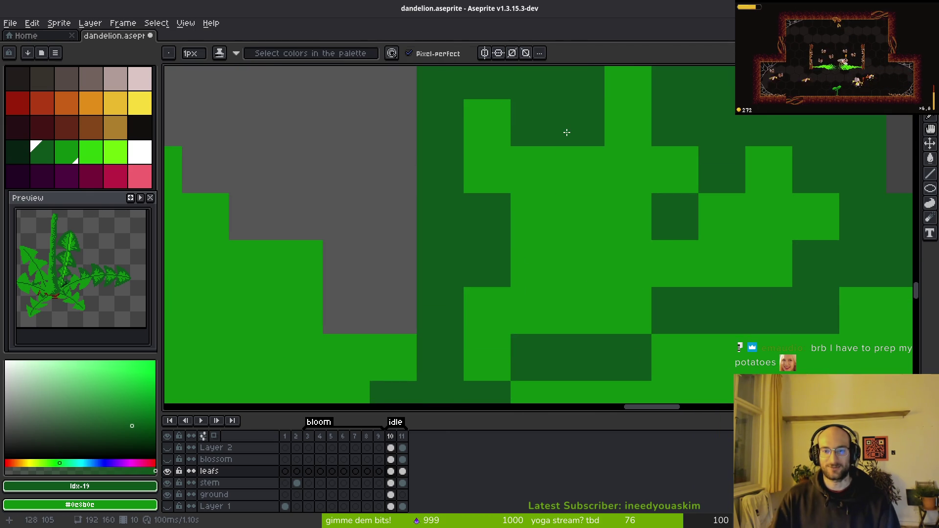
scroll(570, 230, down, 2)
scroll(558, 221, up, 1)
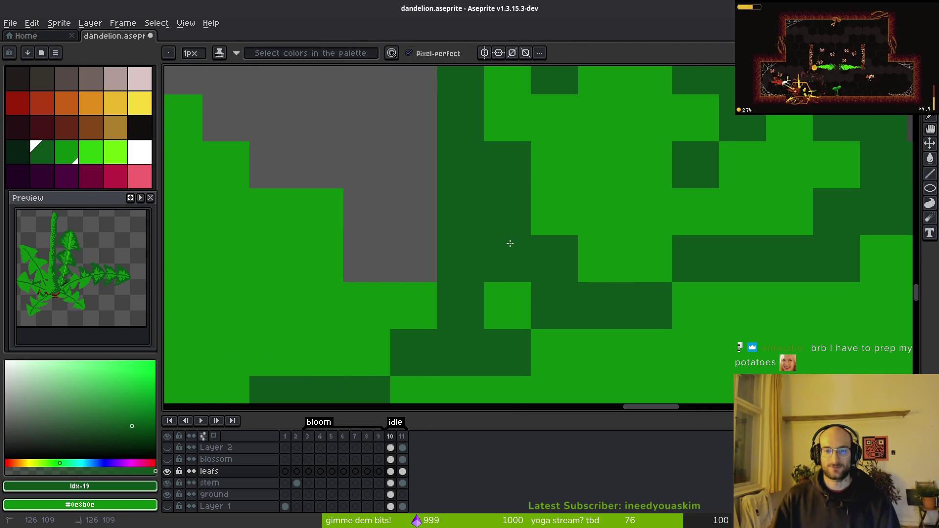
scroll(622, 318, down, 3)
scroll(598, 285, down, 3)
scroll(755, 160, up, 5)
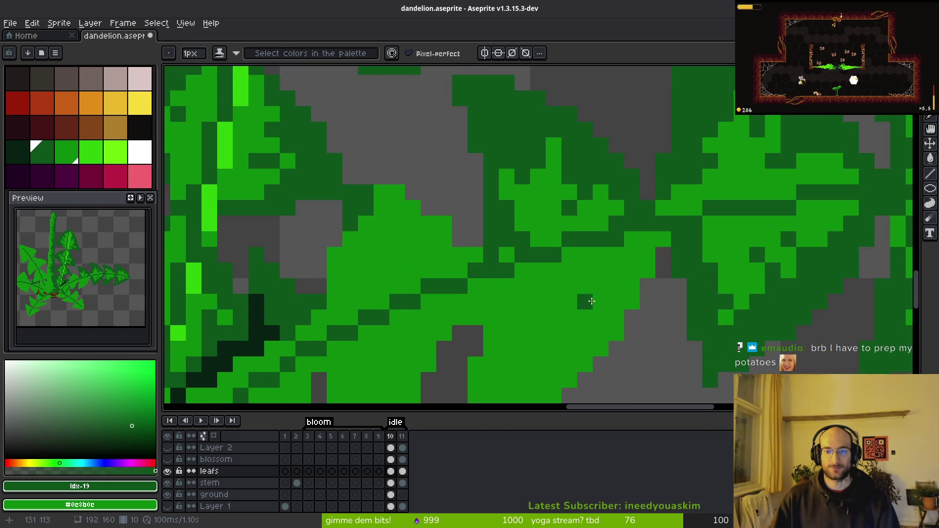
drag(743, 152, 668, 187)
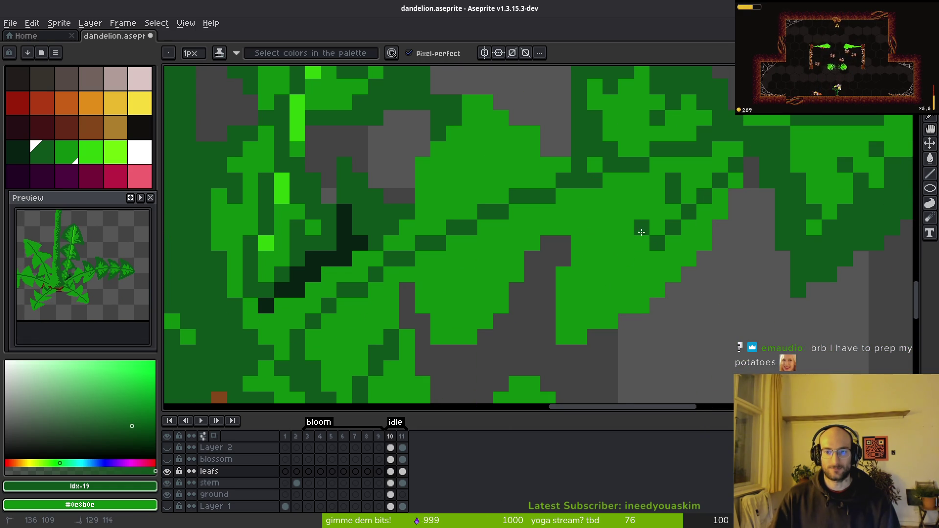
drag(595, 210, 595, 261)
Flood-fill the lower bright lobe dark green and darken one more bright pixel
key(g)
click(600, 300)
key(b)
click(581, 254)
scroll(592, 247, right, 2)
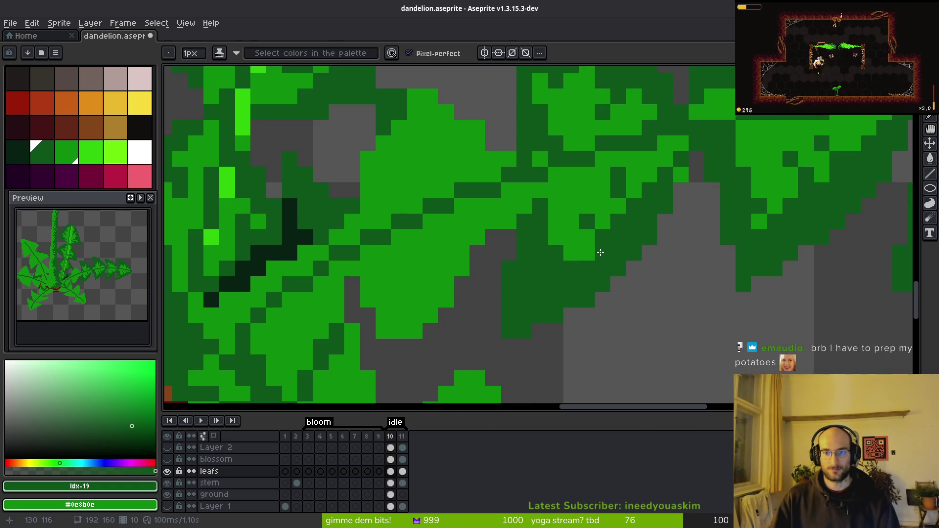
scroll(606, 249, down, 3)
scroll(623, 262, up, 3)
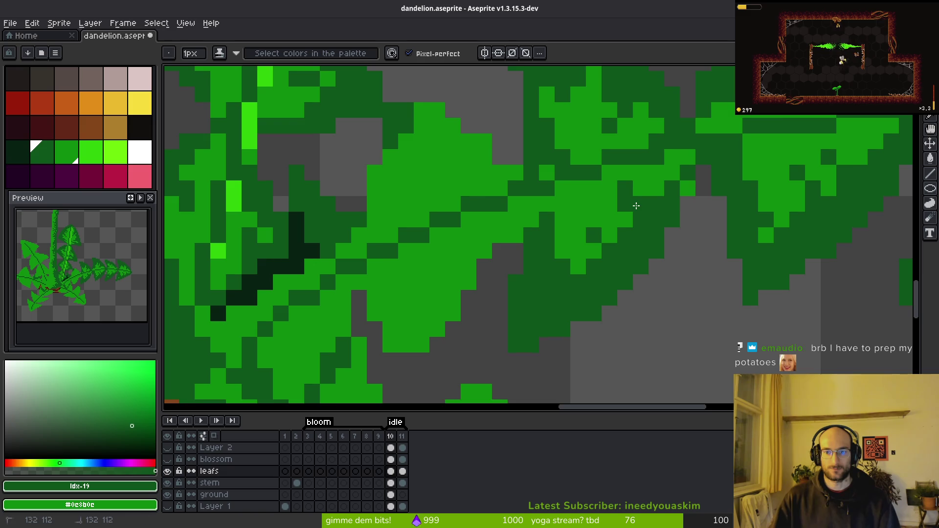
scroll(607, 297, down, 2)
scroll(610, 254, up, 2)
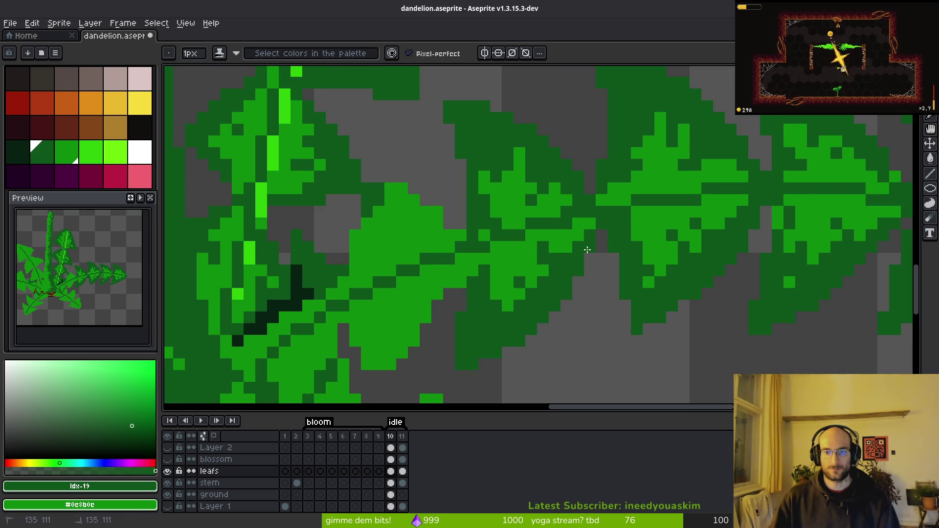
scroll(631, 250, up, 1)
scroll(634, 250, down, 1)
scroll(653, 313, down, 2)
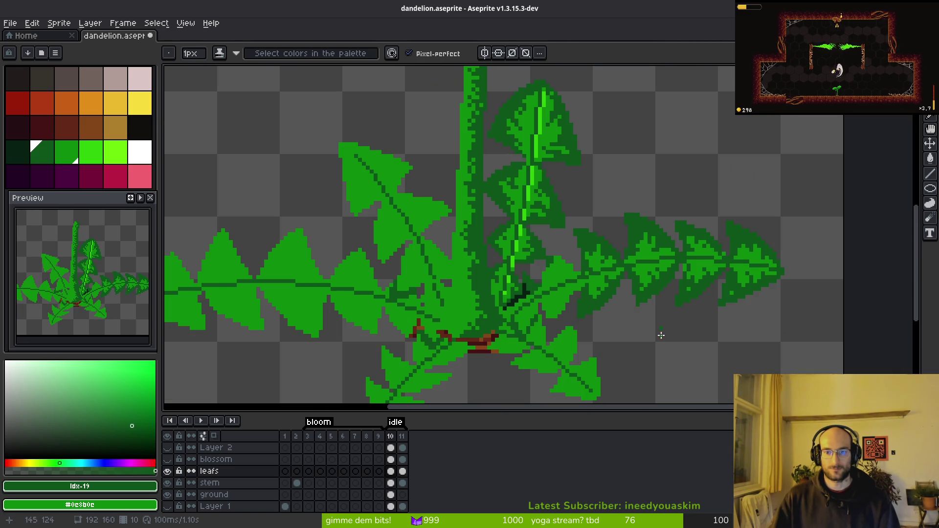
scroll(642, 317, down, 3)
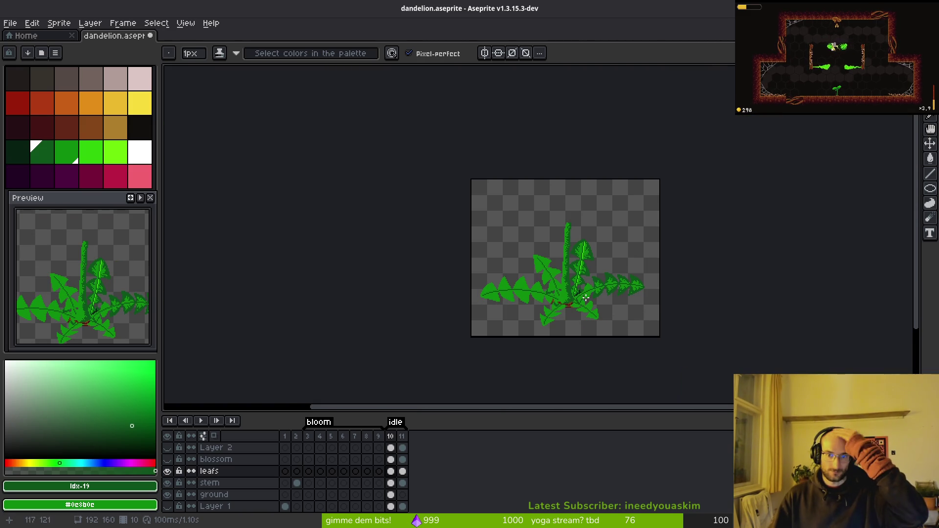
scroll(604, 293, up, 3)
drag(608, 298, 746, 203)
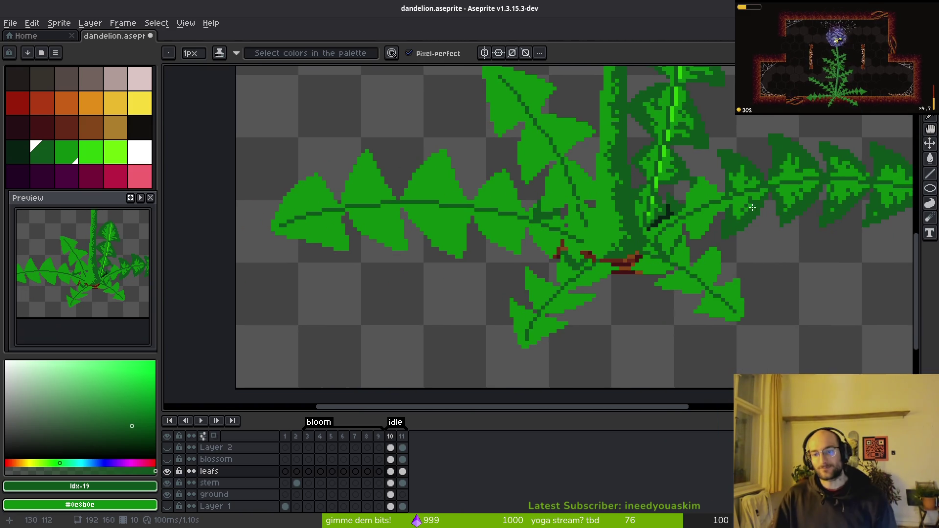
scroll(614, 256, up, 3)
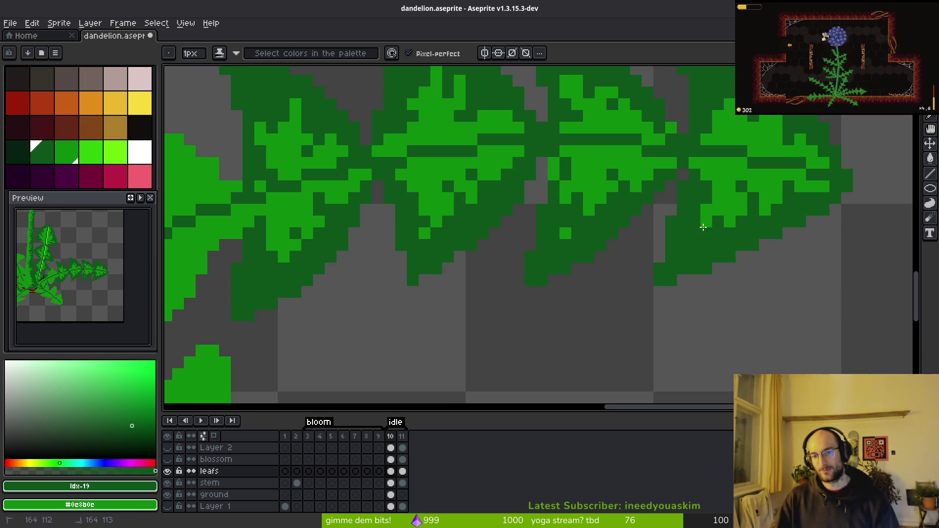
scroll(705, 264, down, 2)
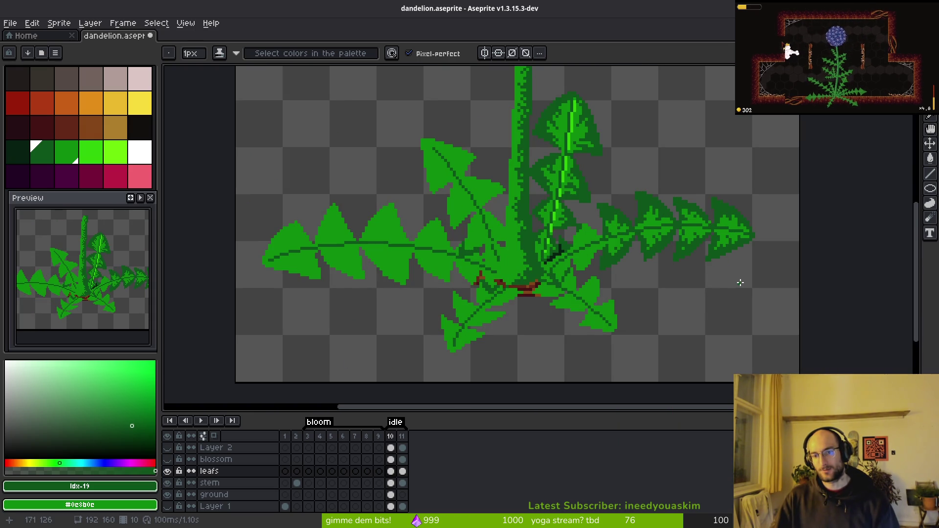
scroll(697, 257, up, 3)
scroll(675, 251, down, 3)
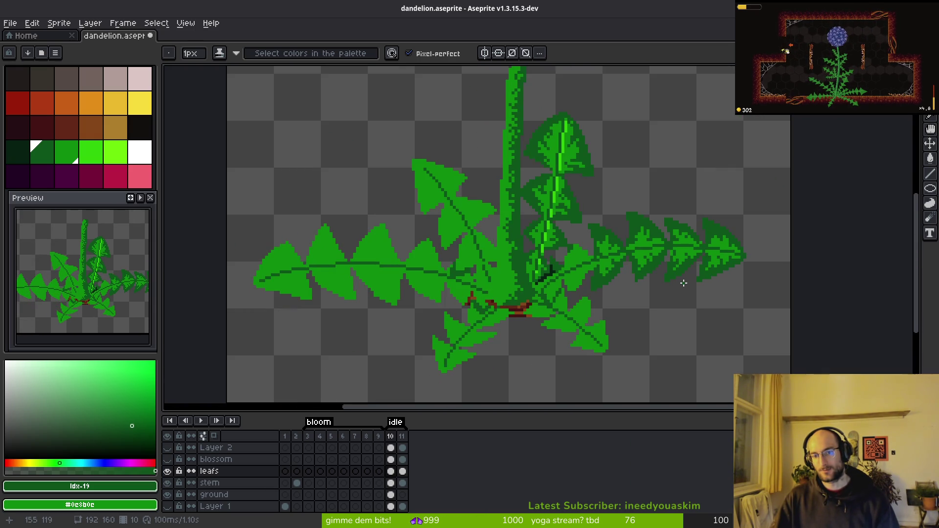
scroll(681, 280, up, 3)
scroll(663, 275, down, 3)
scroll(673, 303, down, 1)
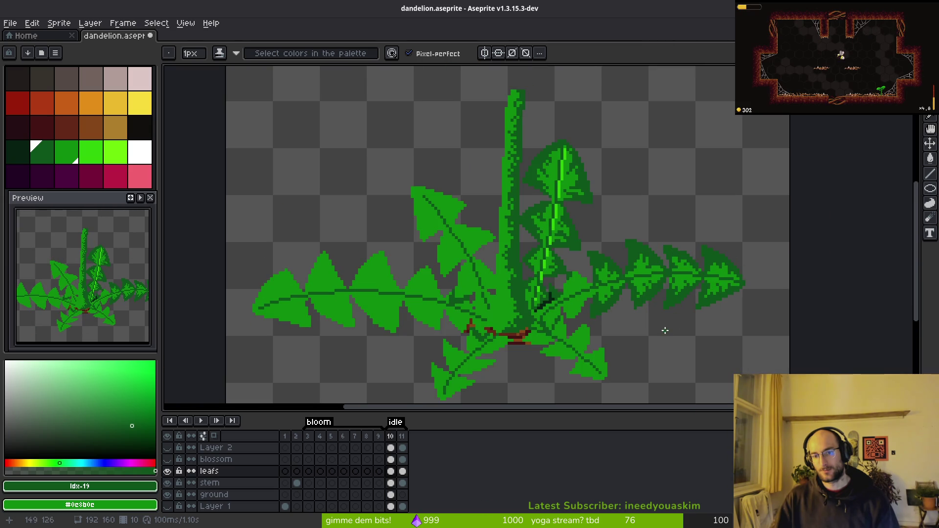
scroll(666, 325, up, 4)
scroll(690, 303, up, 2)
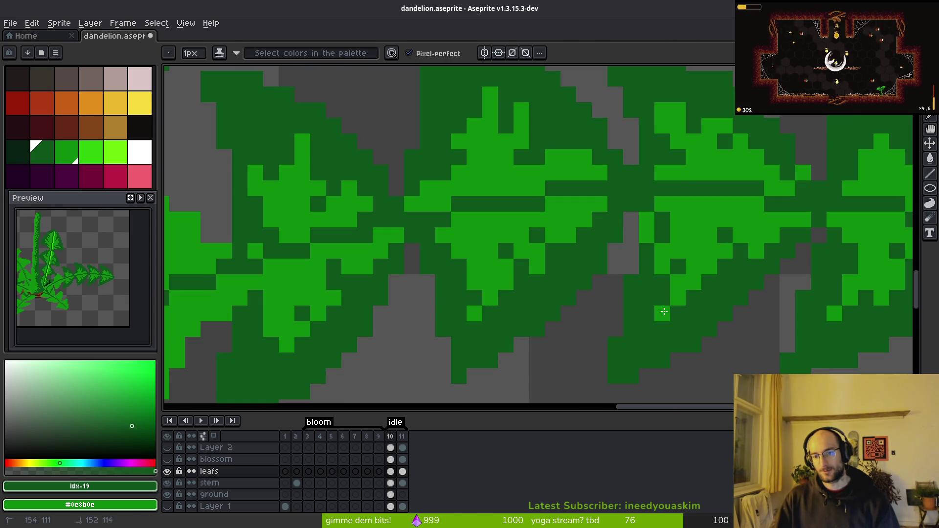
scroll(692, 308, down, 4)
scroll(705, 318, down, 2)
scroll(727, 300, up, 1)
scroll(590, 307, up, 1)
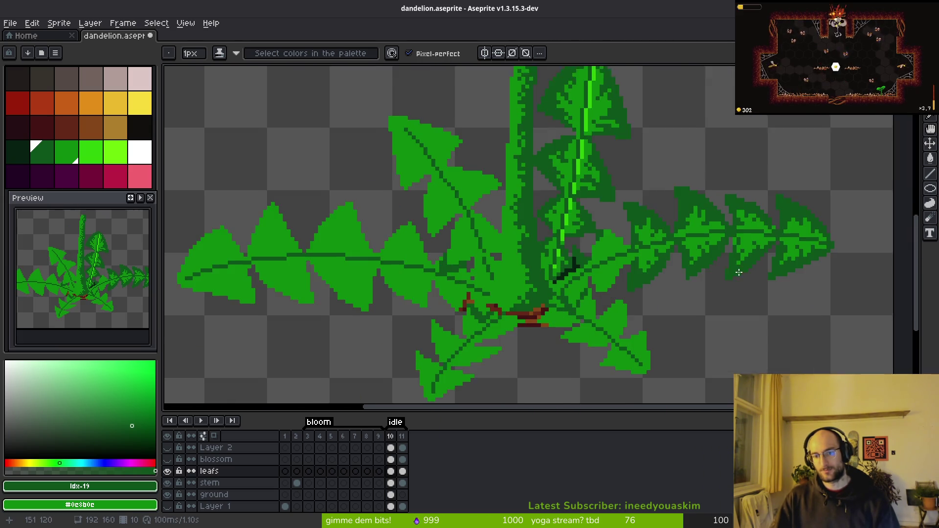
scroll(577, 273, up, 2)
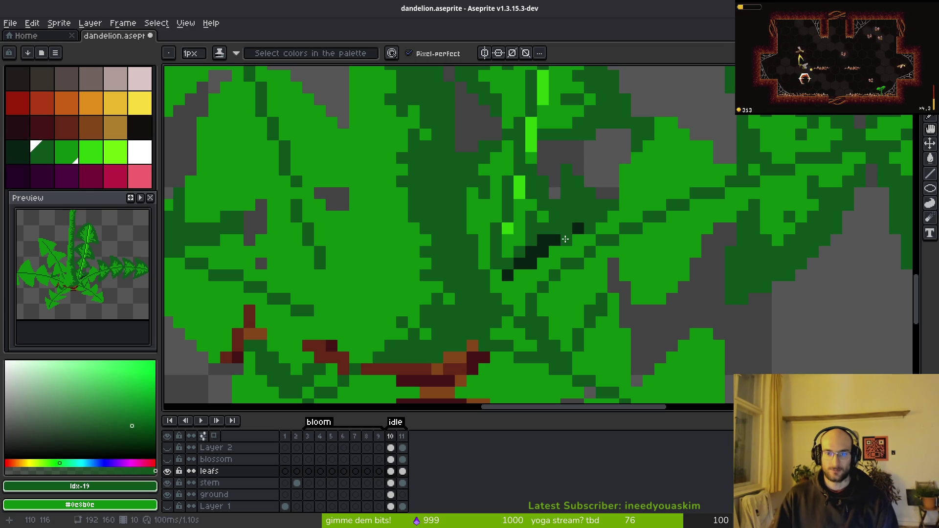
Fill the stray dark spot near the stem green, then draw a zigzag dark-green shading line across the leaf
key(g)
click(507, 275)
key(b)
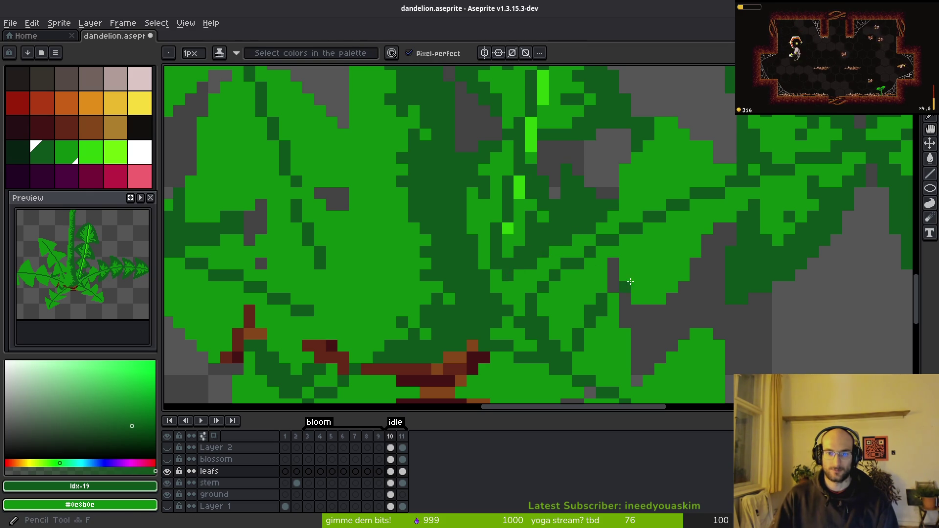
scroll(635, 273, down, 3)
scroll(640, 258, up, 2)
scroll(638, 233, up, 2)
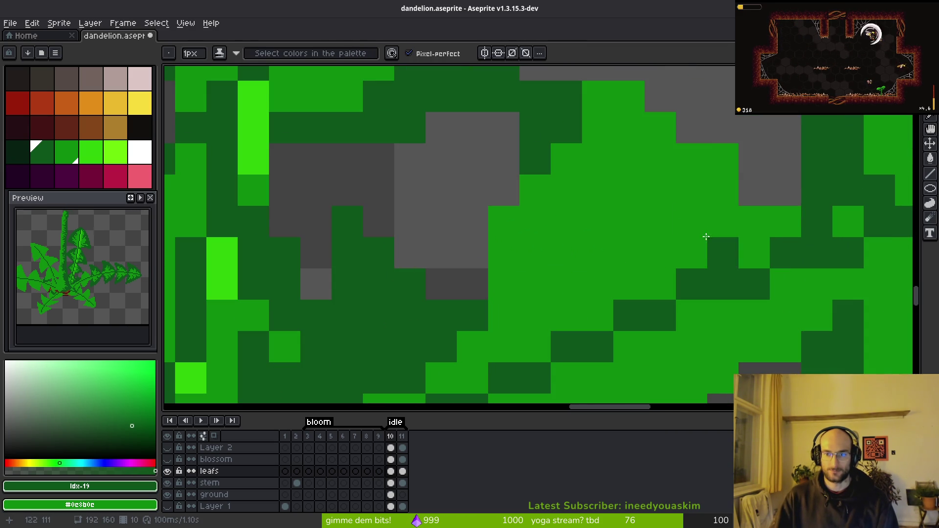
mouse_move(720, 218)
mouse_down()
mouse_move(641, 225)
mouse_move(604, 195)
mouse_move(537, 291)
mouse_move(514, 258)
mouse_move(558, 177)
mouse_move(612, 119)
mouse_move(608, 106)
mouse_move(681, 164)
mouse_move(691, 158)
mouse_up()
Darken a block at the leaf edge, a line down the lobe edge, and two single leaf pixels
scroll(721, 164, down, 5)
scroll(655, 132, up, 5)
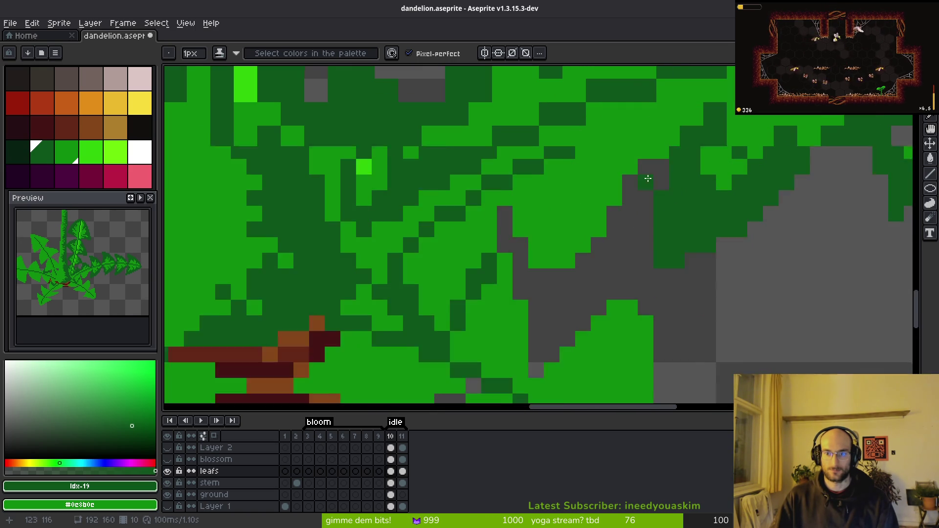
drag(655, 132, 690, 124)
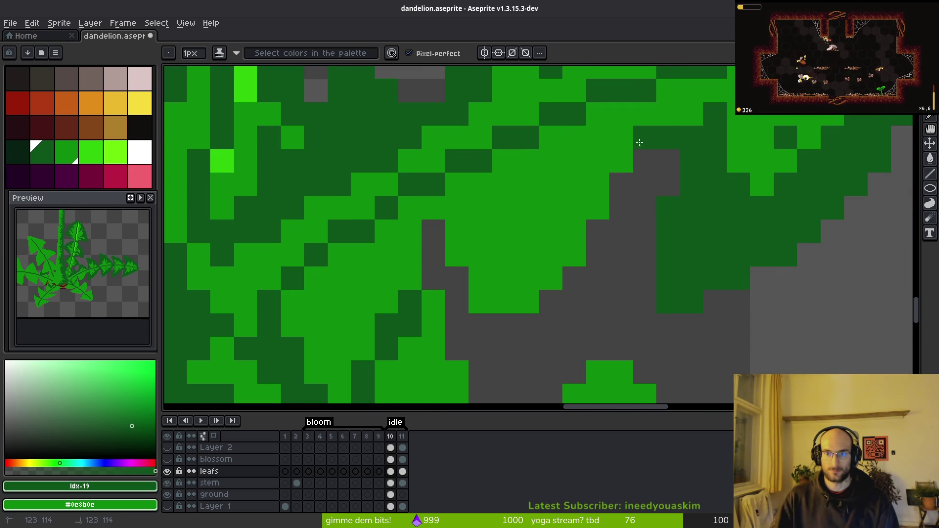
mouse_move(598, 187)
mouse_down()
mouse_move(562, 230)
mouse_move(532, 197)
mouse_up()
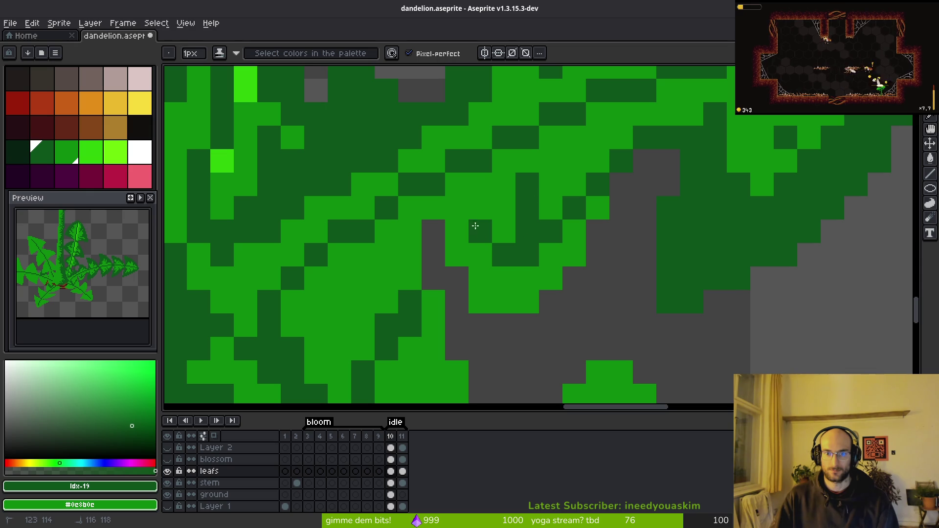
click(457, 231)
click(499, 301)
Flood-fill the enclosed lobe area beside the stem base with dark green
key(g)
click(499, 272)
scroll(499, 272, down, 6)
scroll(512, 277, up, 5)
scroll(532, 252, down, 5)
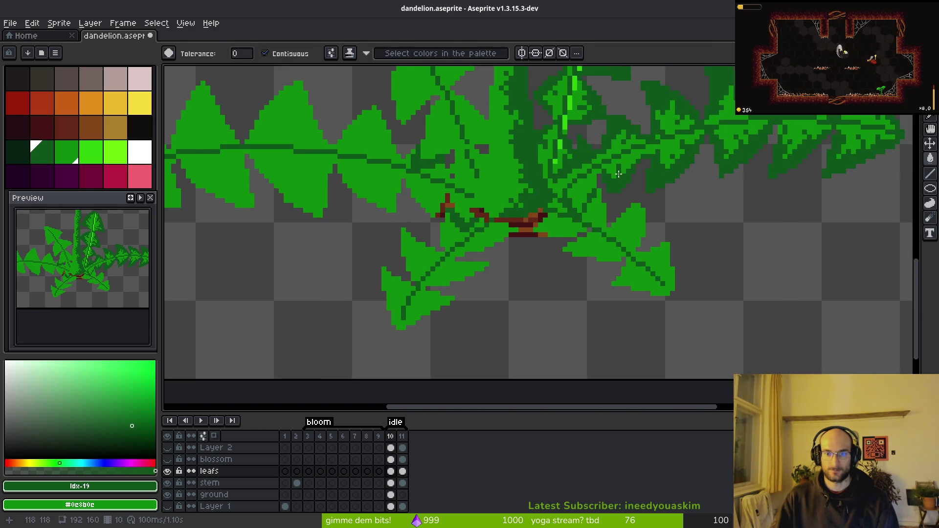
key(b)
scroll(571, 189, up, 6)
scroll(567, 240, down, 3)
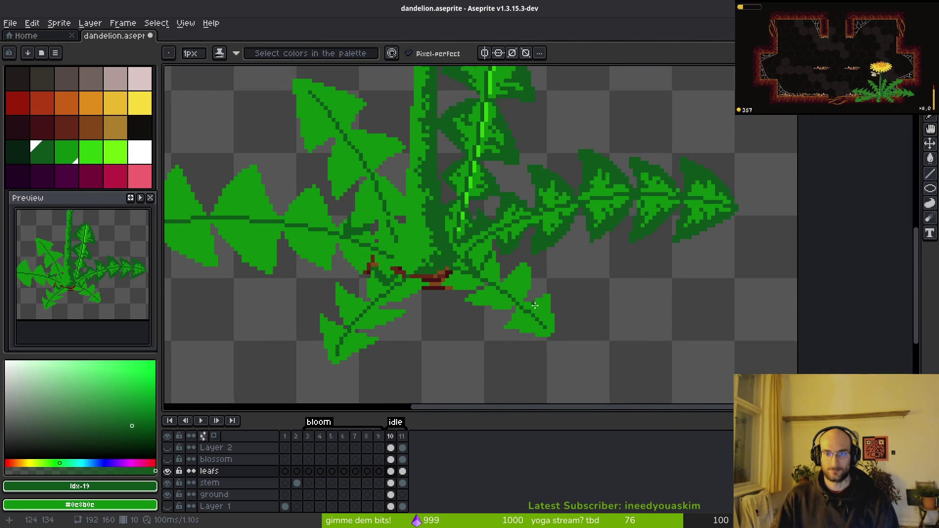
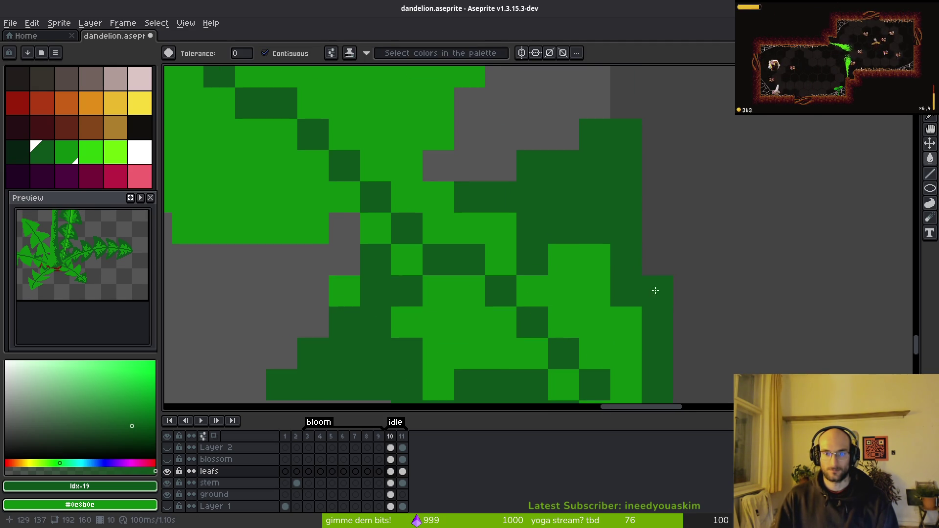
Darken three pixels along the leaf edge diagonal with the dark green Pencil
scroll(636, 266, down, 3)
scroll(636, 266, up, 3)
key(b)
click(471, 329)
click(455, 302)
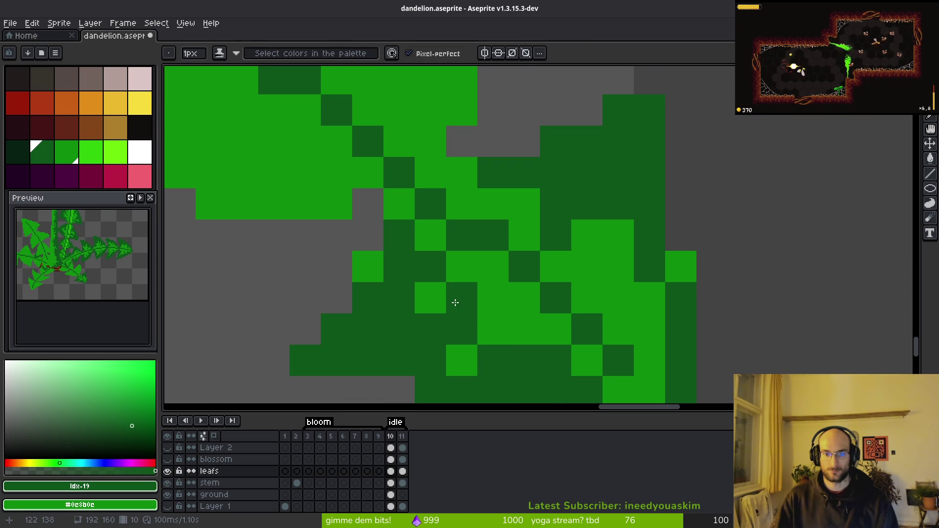
click(494, 329)
Draw a dark-green line along a leaf tooth and fill the area right of it
scroll(549, 380, down, 2)
scroll(533, 373, up, 2)
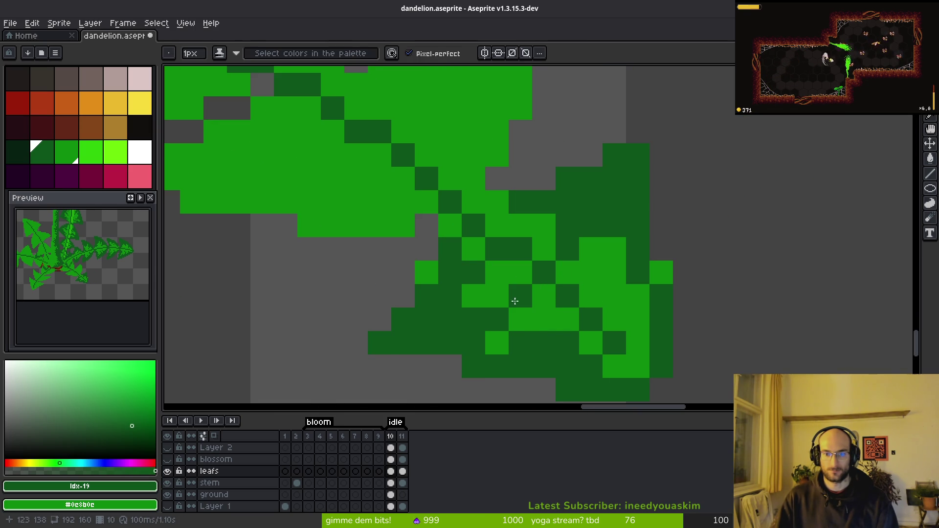
drag(508, 213, 606, 377)
mouse_move(469, 235)
mouse_down()
mouse_move(570, 193)
mouse_move(585, 225)
mouse_move(570, 301)
mouse_move(582, 318)
mouse_move(608, 245)
mouse_up()
key(g)
click(593, 235)
key(b)
click(593, 318)
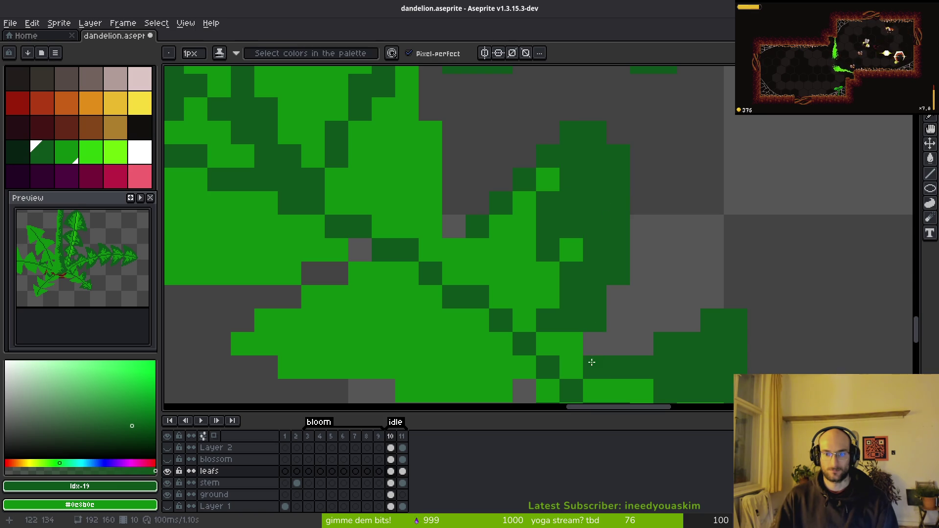
Shade the right-hand leaf's tooth edge and its large light-green patch dark green
drag(673, 384, 623, 222)
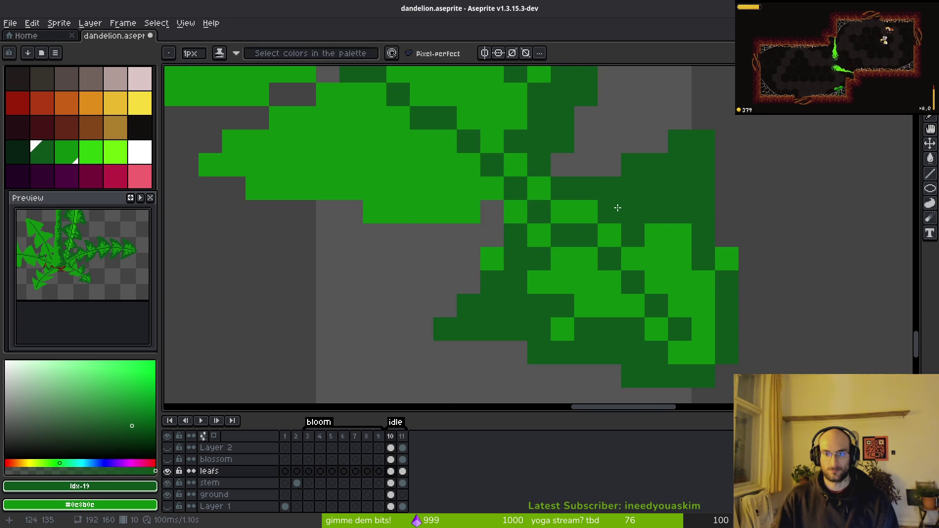
drag(358, 164, 511, 256)
mouse_move(482, 186)
mouse_down()
mouse_move(494, 257)
mouse_move(555, 293)
mouse_move(619, 287)
mouse_up()
key(g)
click(507, 285)
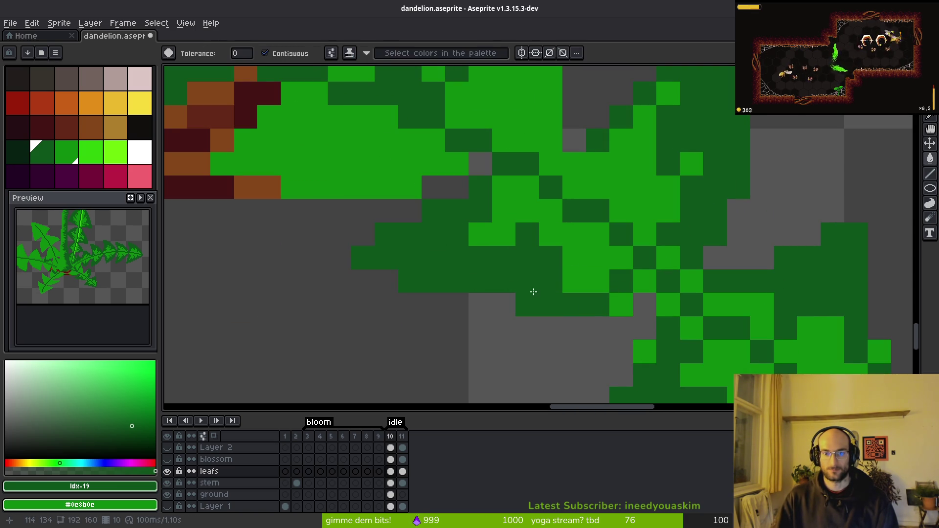
click(622, 304)
key(b)
click(666, 308)
Paint a chain of light-green pixels dark green and bucket-fill four remaining light-green regions
scroll(667, 309, down, 5)
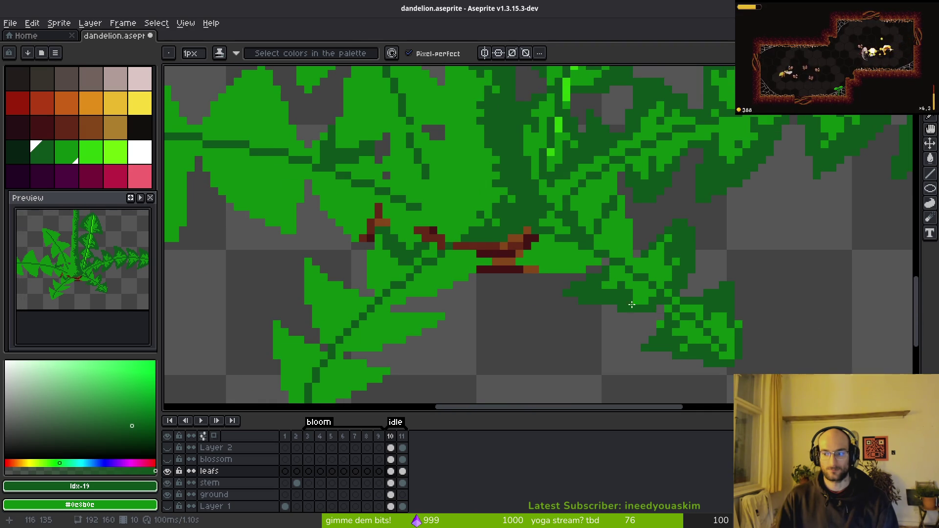
scroll(564, 250, up, 4)
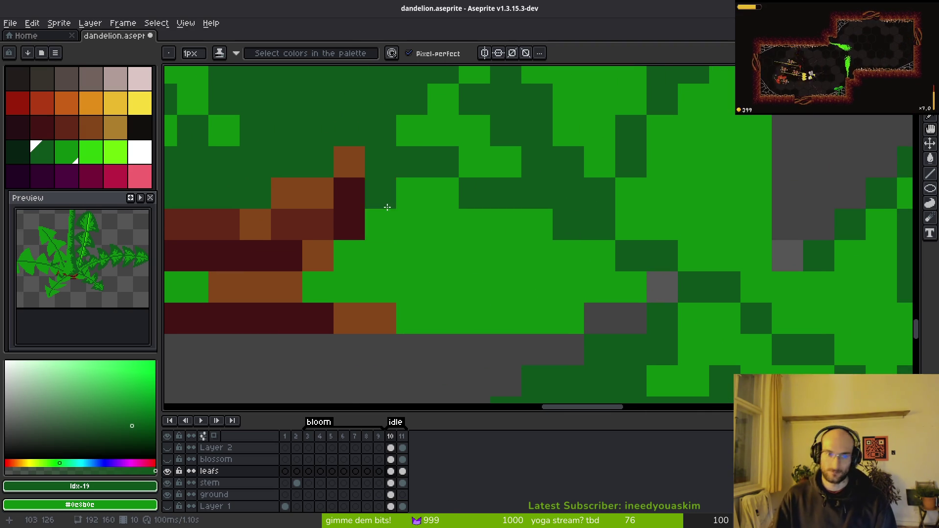
mouse_move(412, 221)
mouse_down()
mouse_move(514, 295)
mouse_move(608, 287)
mouse_up()
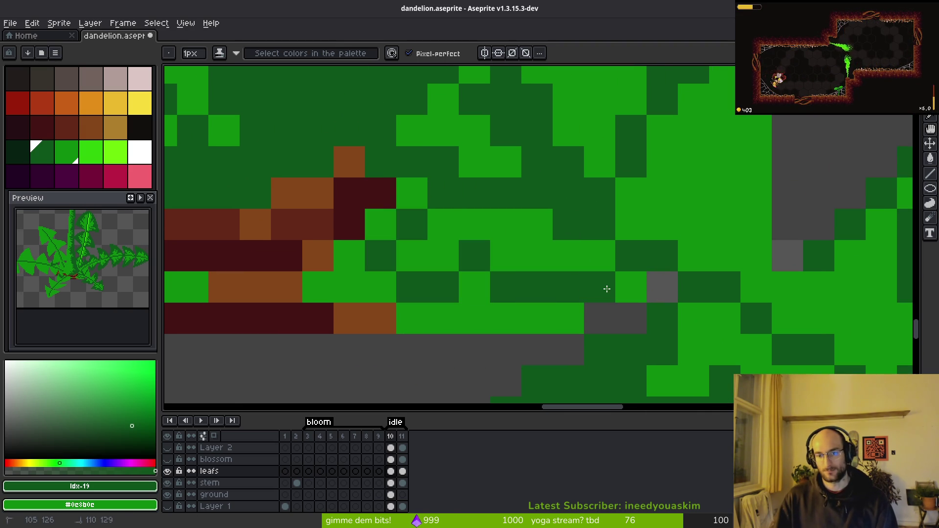
key(g)
click(481, 320)
click(543, 318)
click(377, 286)
click(381, 224)
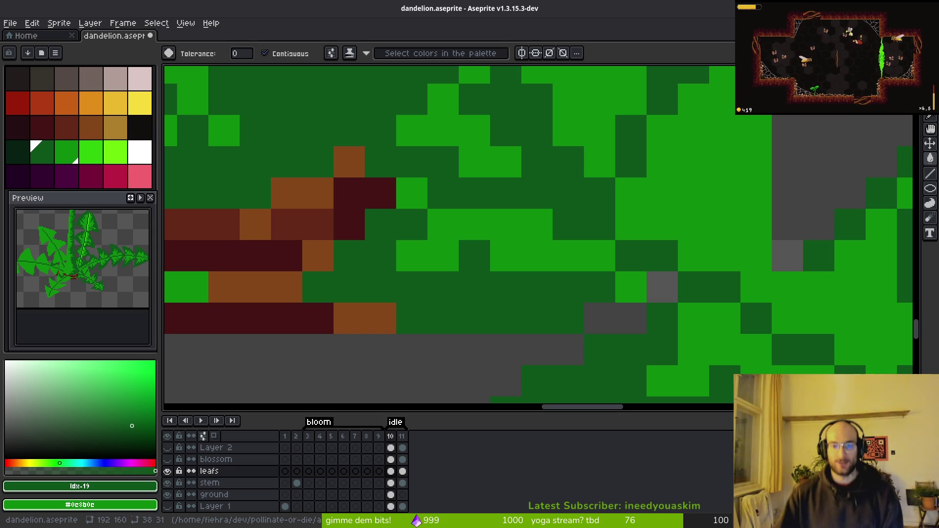
Zoom out and back in to review the leaves, then select lime green, palette index 21
scroll(626, 250, down, 3)
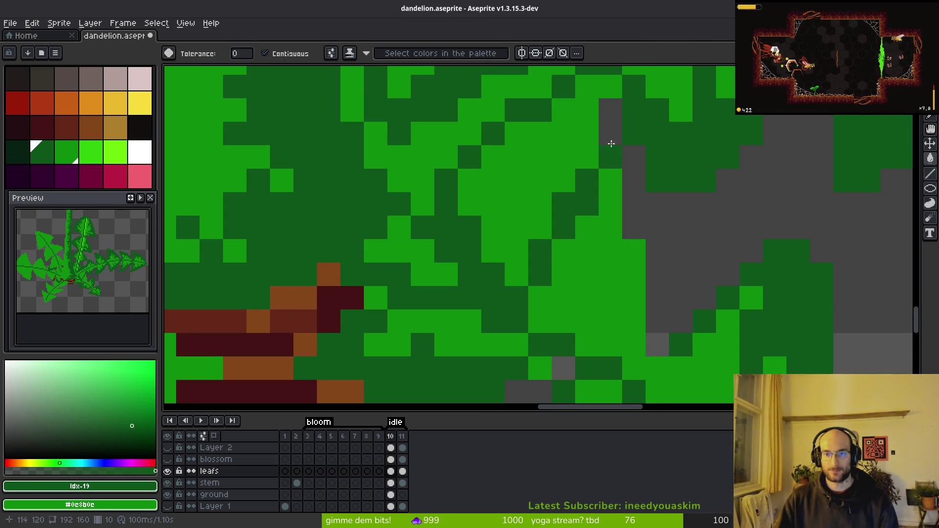
scroll(562, 235, down, 3)
scroll(562, 235, down, 1)
scroll(575, 251, up, 3)
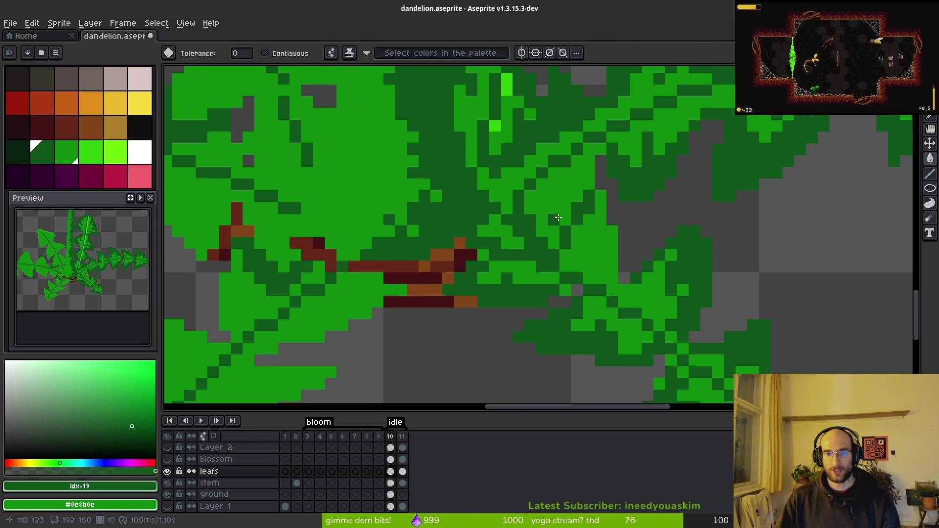
scroll(583, 182, down, 4)
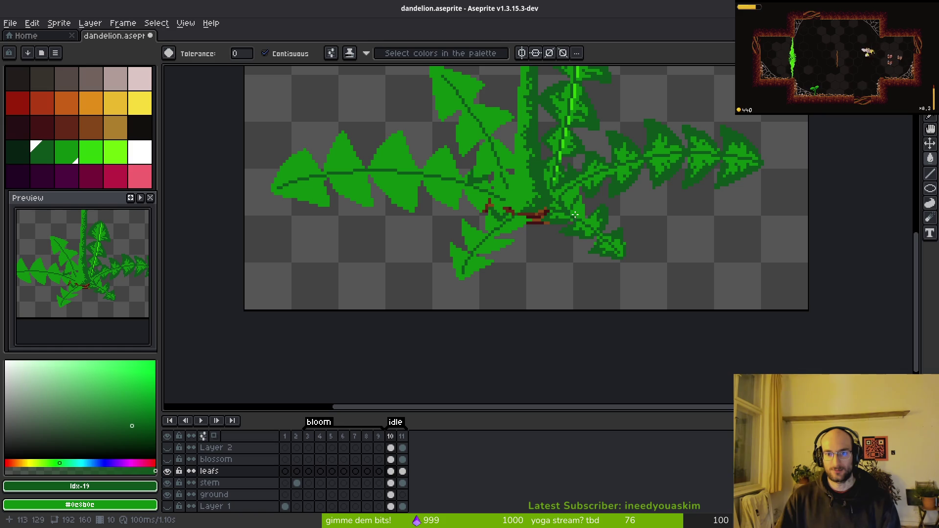
scroll(572, 190, up, 5)
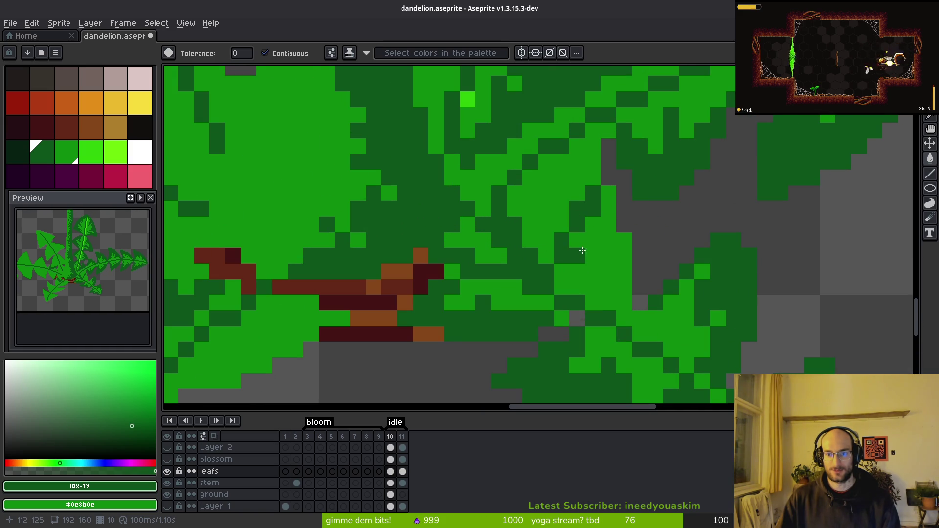
scroll(512, 193, down, 3)
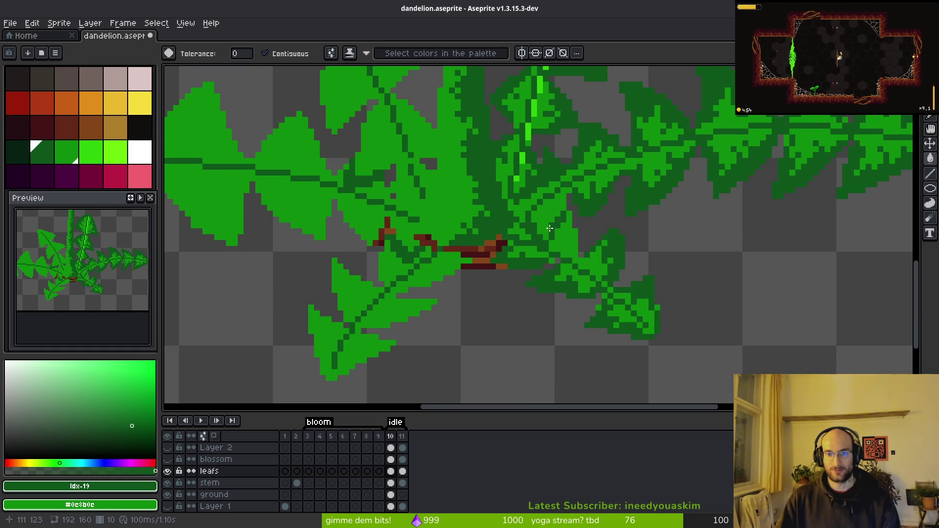
scroll(538, 229, up, 2)
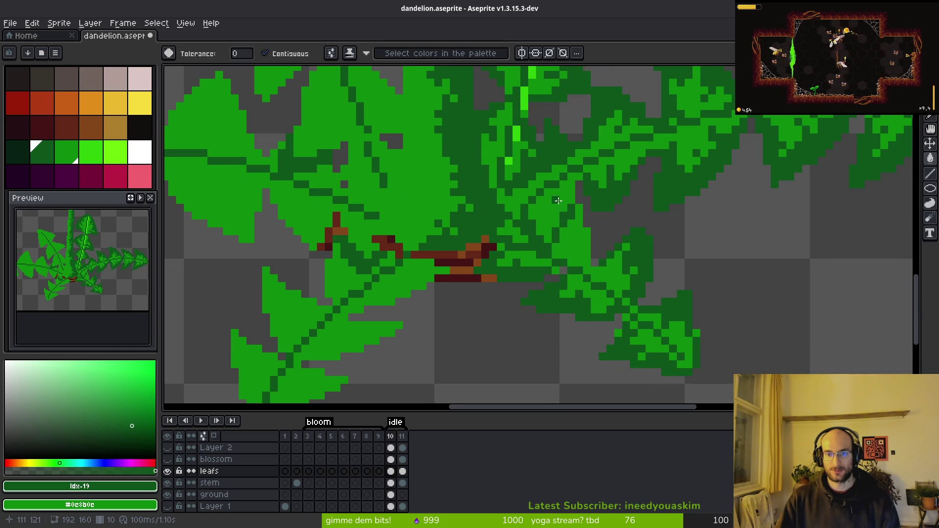
scroll(580, 213, up, 1)
scroll(572, 203, down, 1)
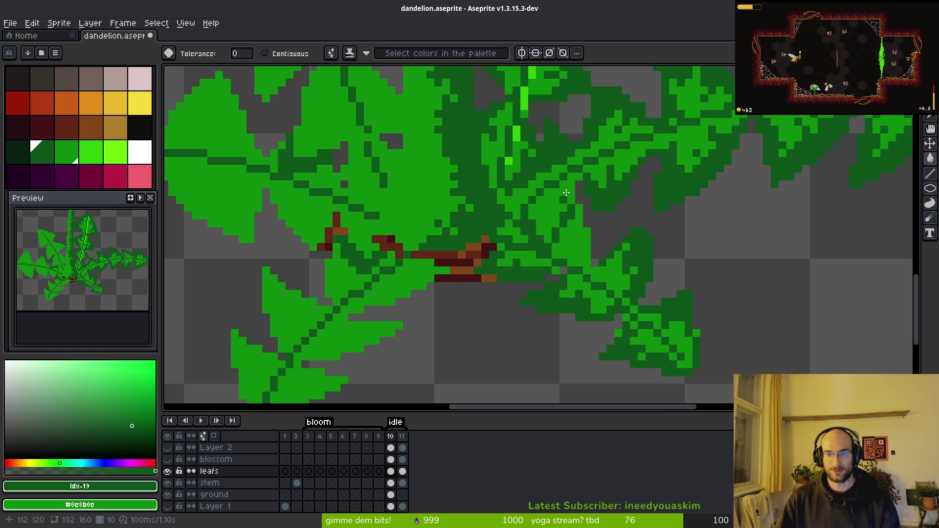
scroll(565, 199, up, 5)
click(96, 155)
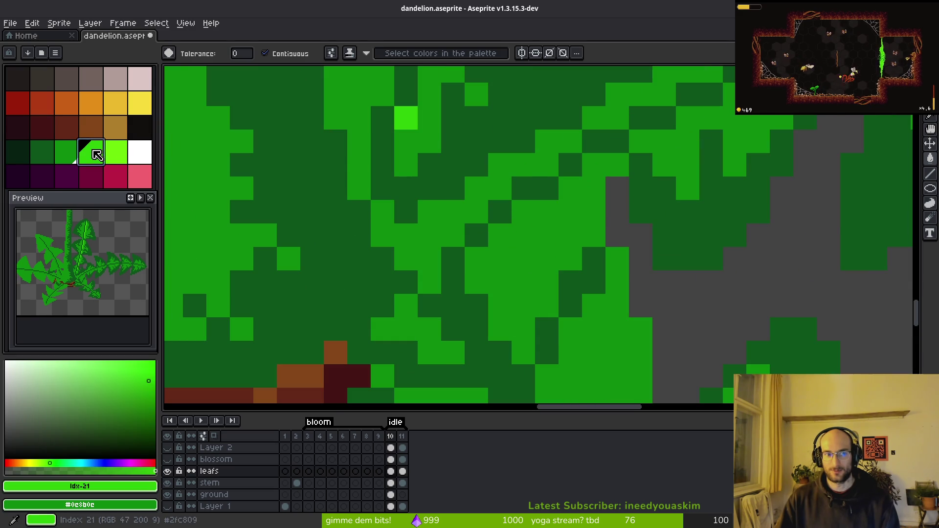
Bucket-fill two leaf sections lime green and pencil lime pixels along the midrib
click(593, 185)
click(582, 235)
scroll(576, 232, down, 5)
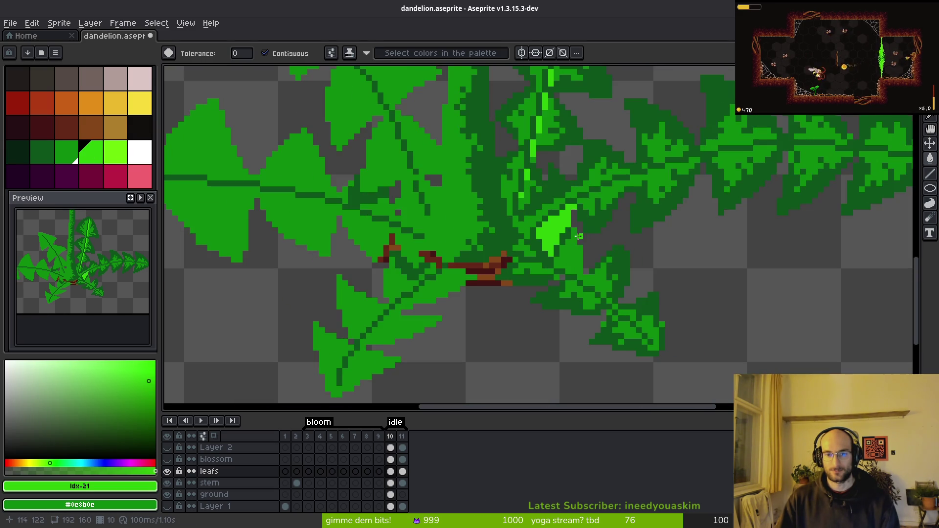
scroll(566, 221, up, 5)
key(b)
mouse_move(562, 223)
mouse_down()
mouse_move(561, 176)
mouse_move(538, 200)
mouse_up()
click(421, 294)
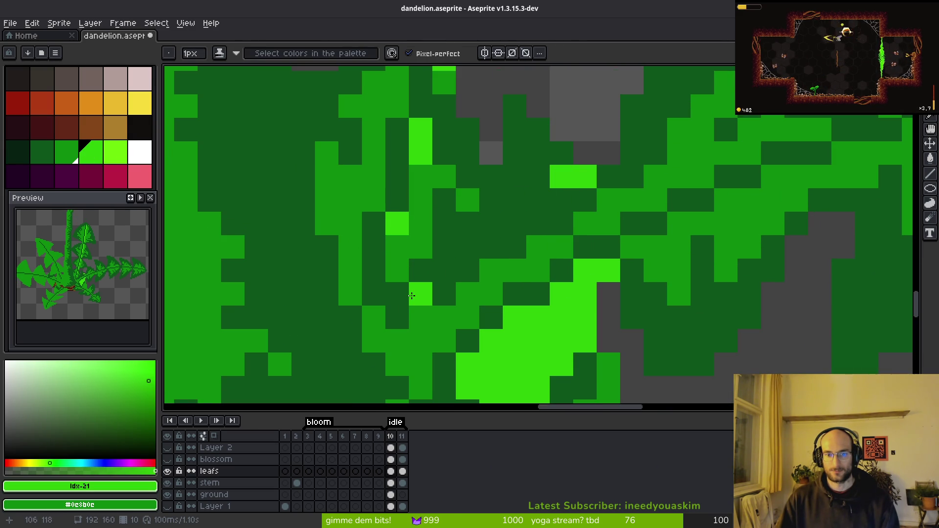
click(468, 176)
Fill a small leaf cell, draw a lime strip down the leaf, and brighten another area lime
key(g)
scroll(514, 216, down, 5)
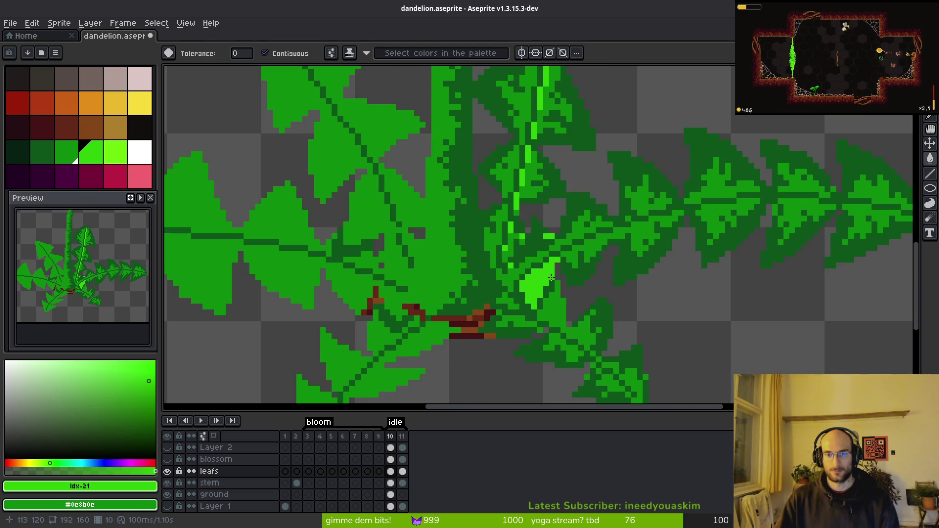
scroll(542, 272, up, 5)
click(542, 272)
key(b)
mouse_move(525, 168)
mouse_down()
mouse_move(514, 234)
mouse_move(455, 286)
mouse_up()
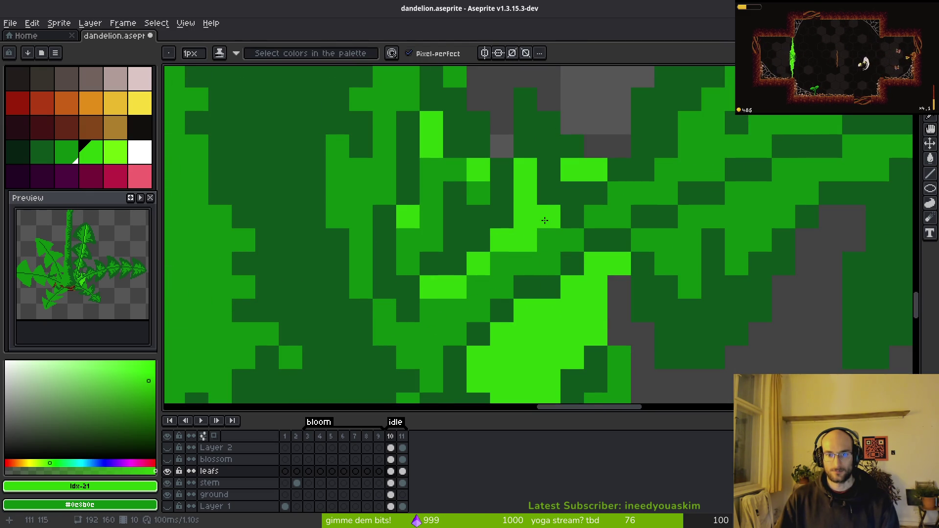
click(547, 173)
key(g)
click(547, 173)
scroll(547, 173, down, 4)
scroll(550, 234, up, 3)
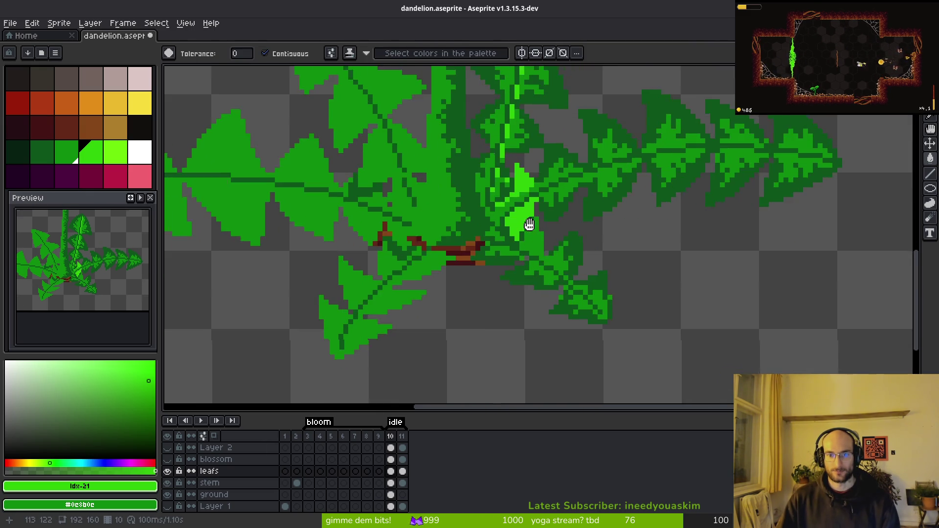
Switch back to dark green index 19 and place a corrective dark pixel one row higher
key(b)
drag(550, 274, 556, 213)
click(41, 151)
click(526, 189)
key(ctrl+z)
click(532, 179)
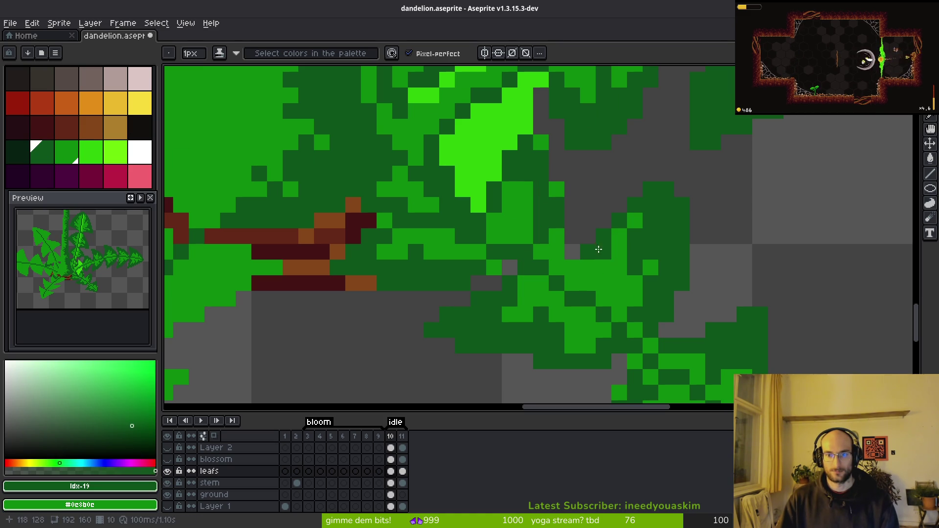
Paint short dark-green strokes over light-green cells of the leaf left of the centre
drag(587, 283, 559, 257)
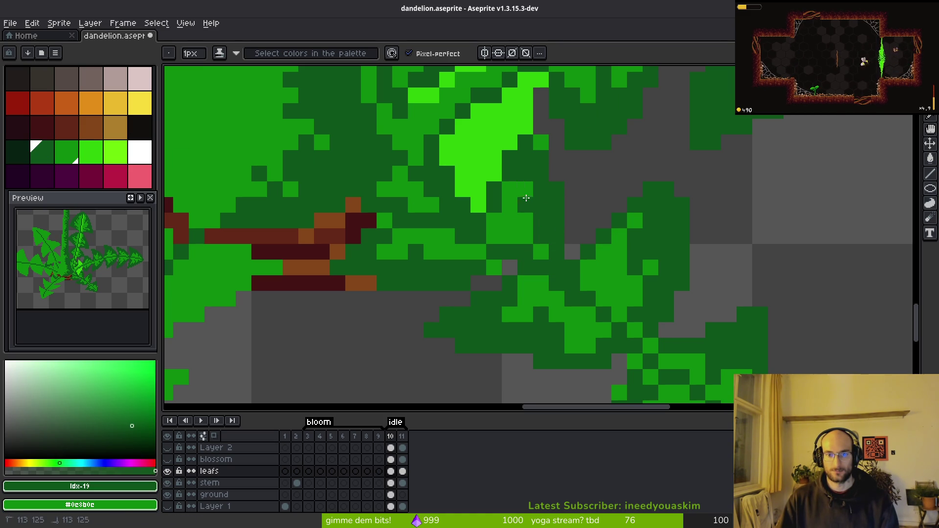
scroll(577, 243, down, 5)
scroll(663, 257, up, 6)
mouse_move(643, 243)
mouse_down()
mouse_move(663, 256)
mouse_move(642, 222)
mouse_up()
drag(614, 154, 597, 126)
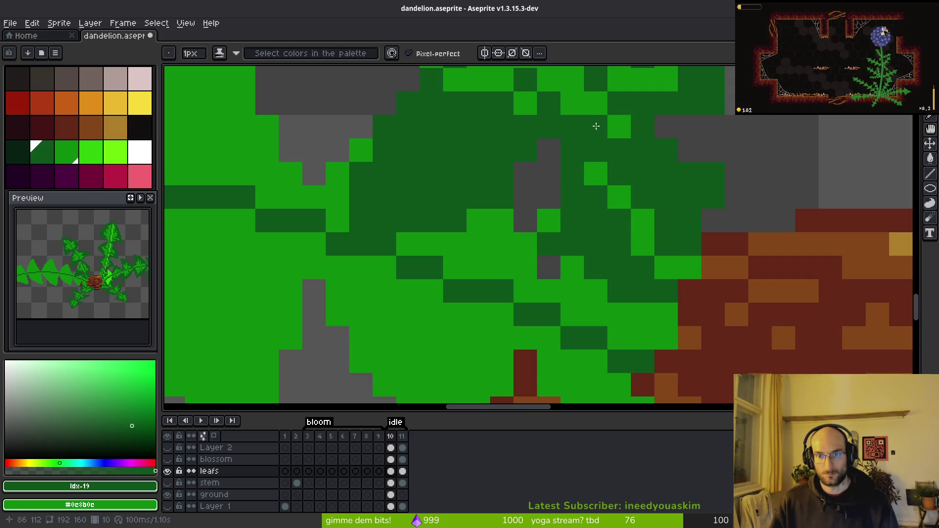
scroll(670, 243, down, 4)
scroll(662, 223, up, 5)
scroll(641, 211, down, 2)
scroll(641, 297, up, 2)
Undo and redo the last stroke to compare the leaf with and without it
key(ctrl+z)
key(ctrl+z)
key(ctrl+z)
key(ctrl+y)
key(ctrl+y)
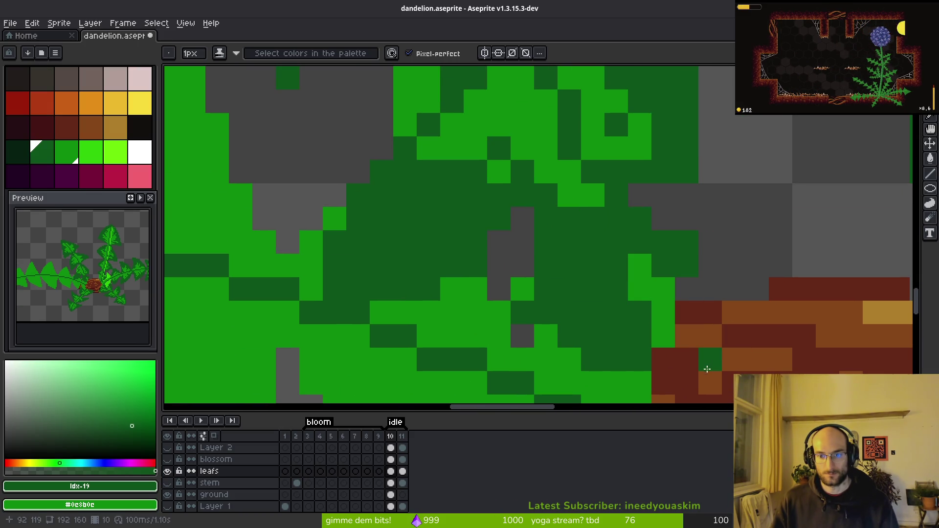
key(ctrl+y)
key(ctrl+y)
key(ctrl+z)
key(ctrl+z)
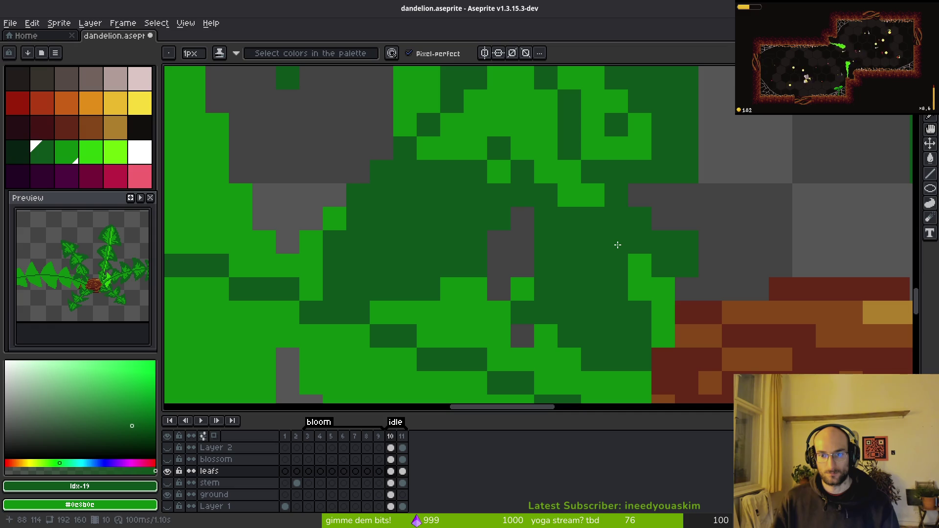
key(ctrl+z)
scroll(594, 217, down, 3)
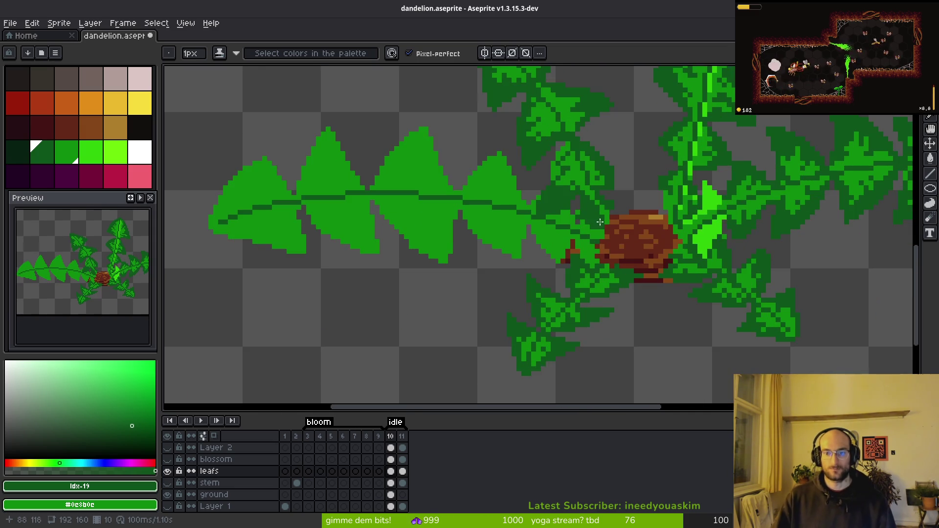
scroll(626, 206, up, 1)
scroll(626, 206, up, 2)
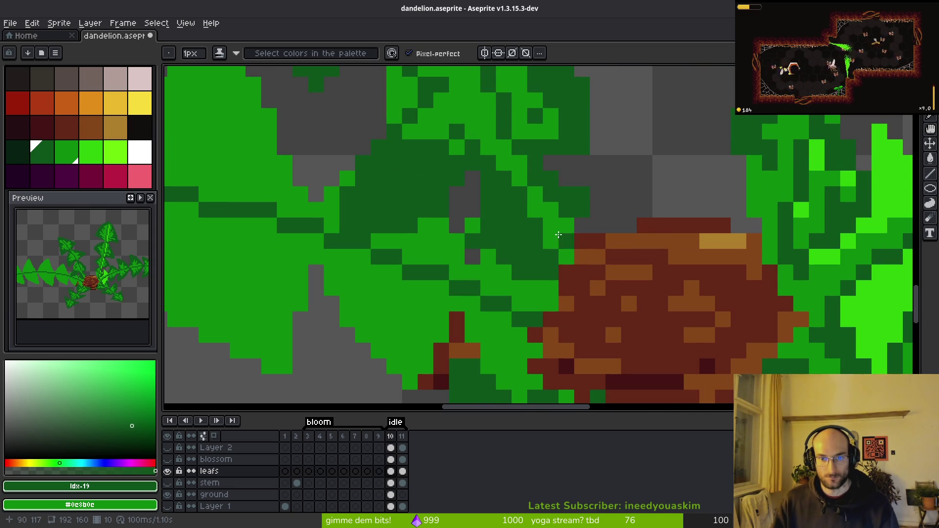
scroll(617, 279, down, 5)
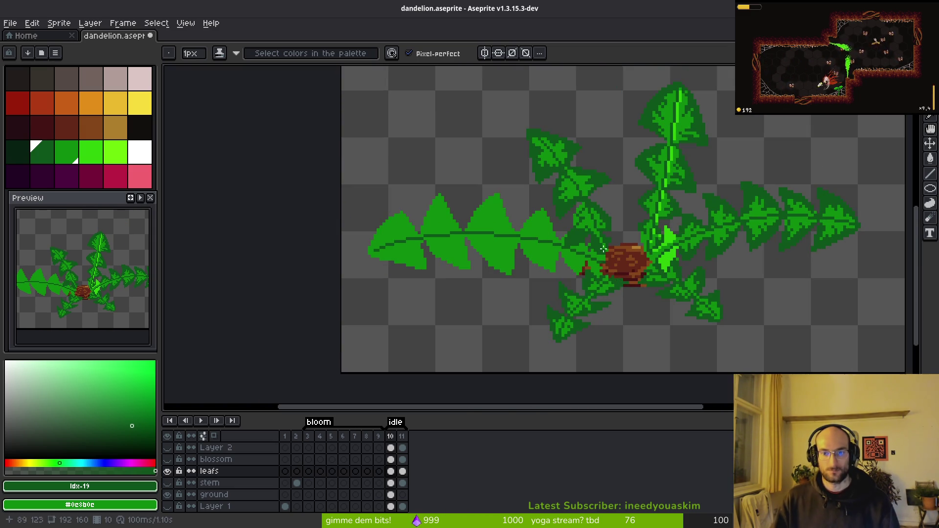
scroll(605, 268, up, 3)
scroll(628, 243, down, 3)
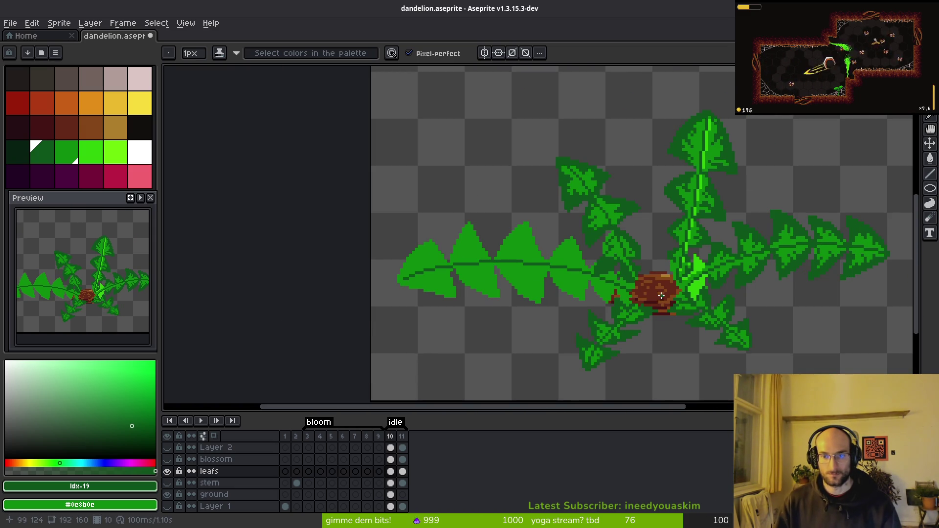
scroll(624, 277, up, 3)
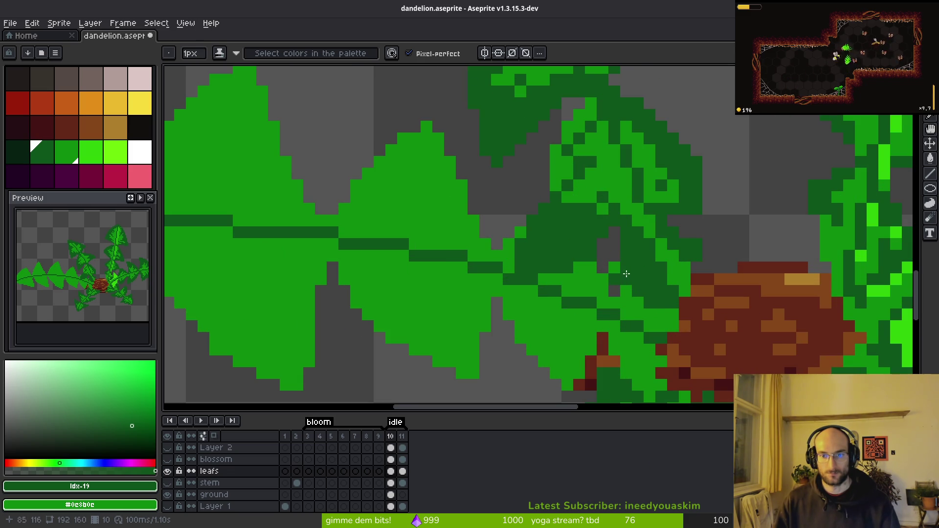
Lighten some leaf pixels and draw a trial L-shaped lime-green highlight
drag(645, 290, 652, 281)
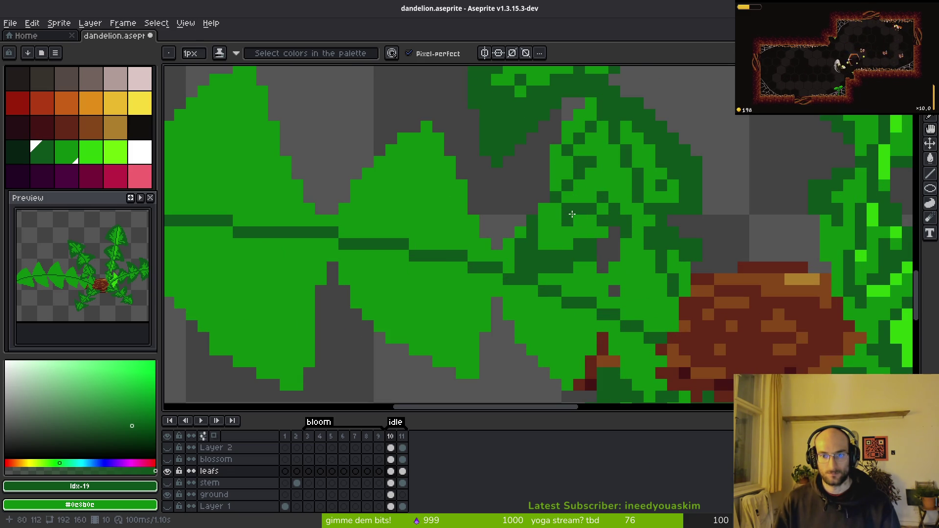
scroll(551, 213, down, 3)
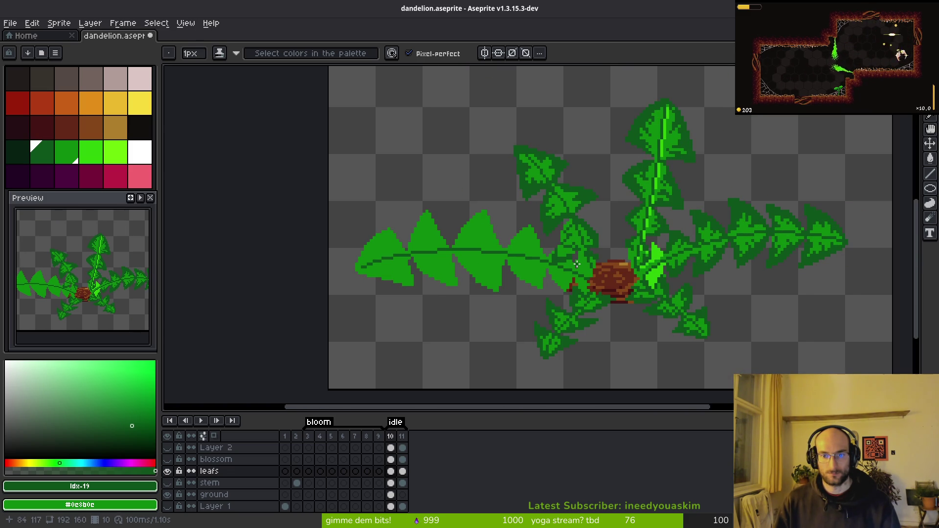
scroll(576, 264, up, 3)
mouse_move(549, 269)
mouse_down()
mouse_move(550, 300)
mouse_move(612, 297)
mouse_up()
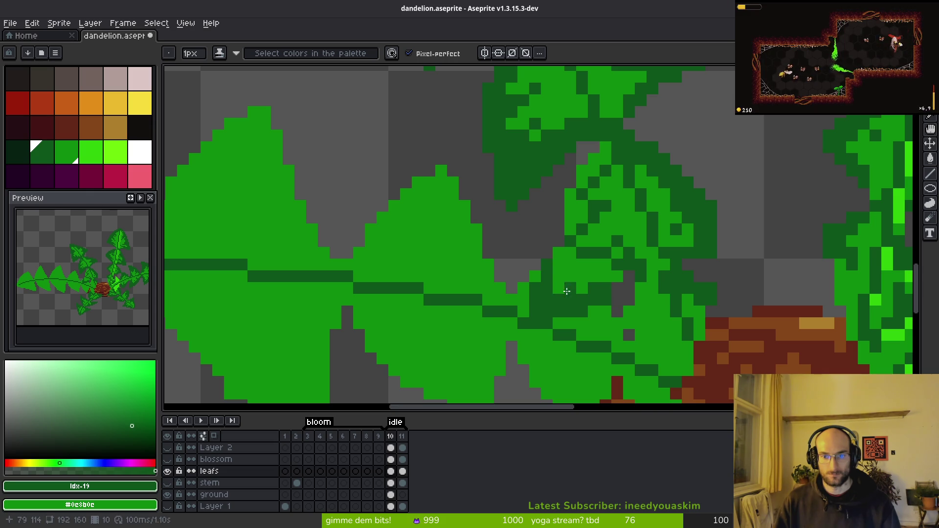
click(120, 152)
scroll(595, 258, up, 3)
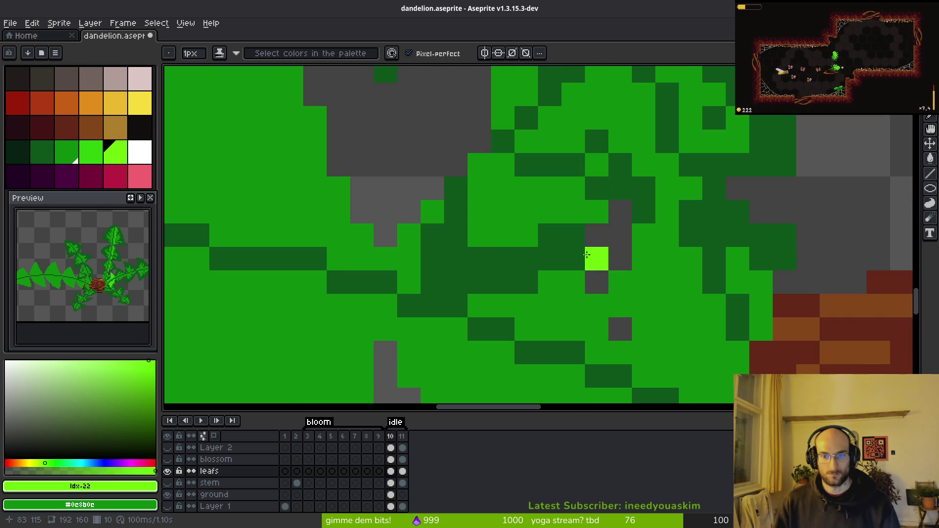
mouse_move(556, 235)
mouse_down()
mouse_move(520, 257)
mouse_move(455, 187)
mouse_move(462, 258)
mouse_up()
Sample dark green from the leaf and bucket-fill four green patches with it
key(alt)
click(573, 153)
click(495, 189)
key(g)
click(550, 204)
scroll(543, 196, up, 3)
click(541, 191)
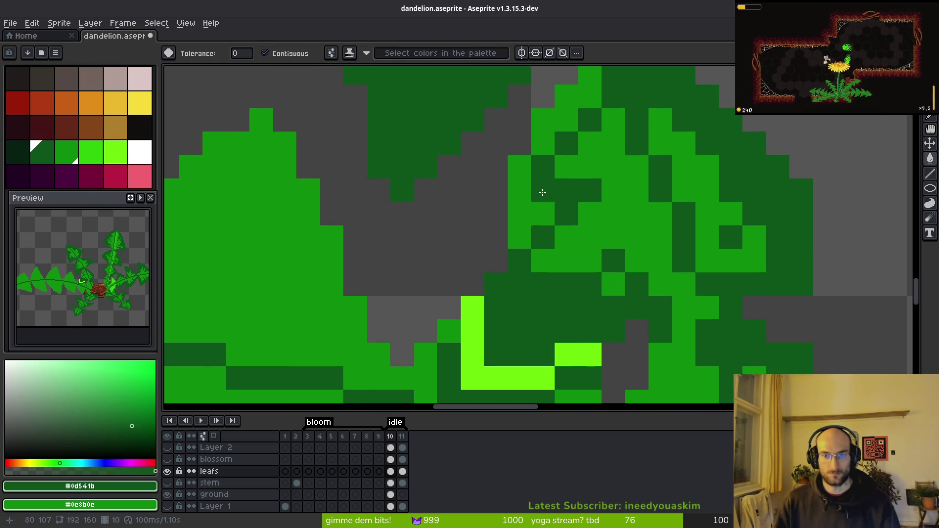
click(555, 119)
scroll(556, 119, down, 4)
scroll(454, 196, up, 3)
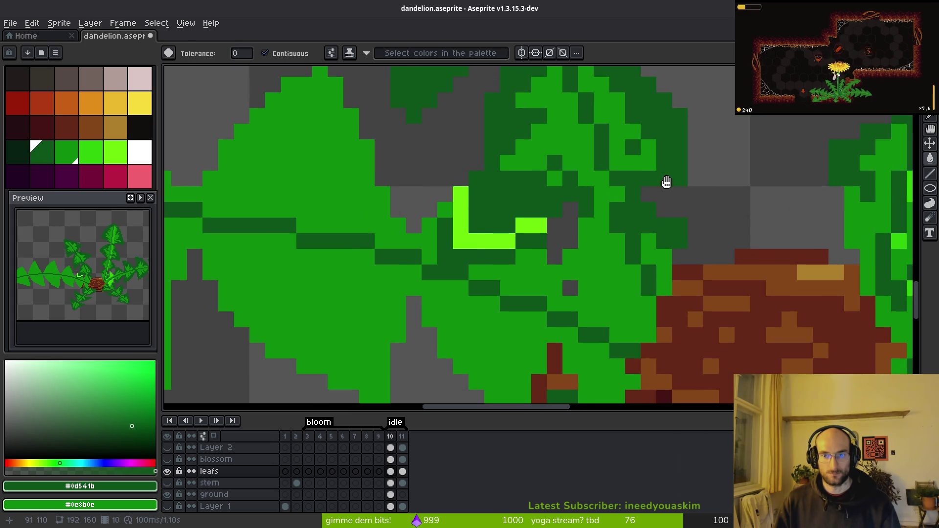
Repaint the lime L in mid green and darken the pixels beside and below it
key(e)
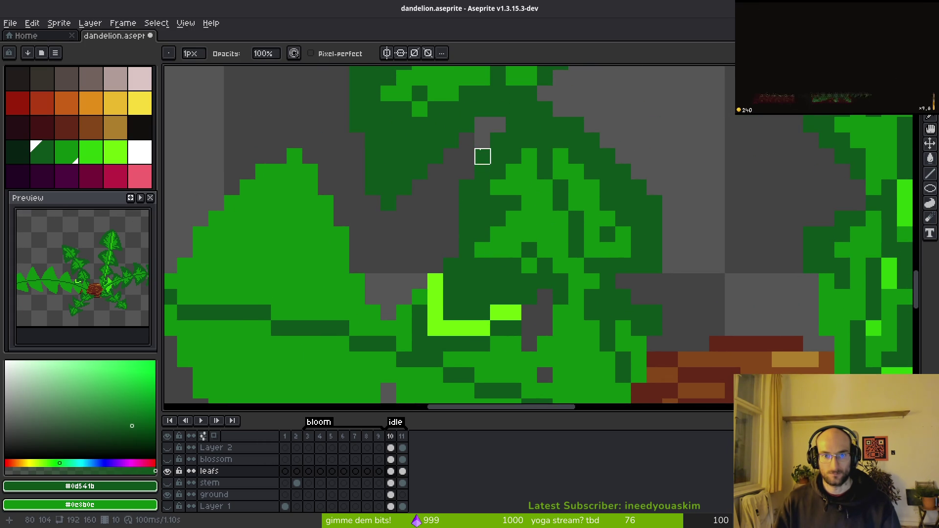
key(b)
scroll(504, 225, down, 2)
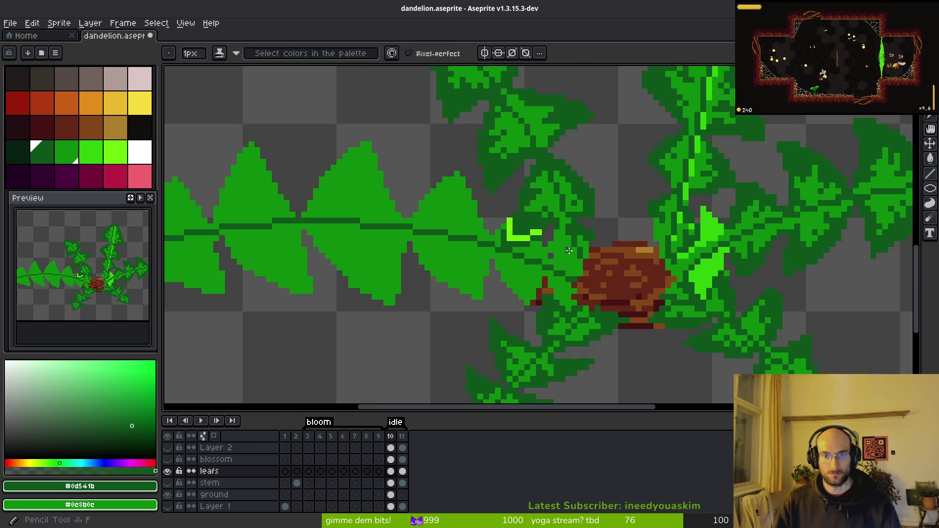
scroll(501, 254, up, 3)
click(563, 199)
right_click(585, 200)
right_click(564, 201)
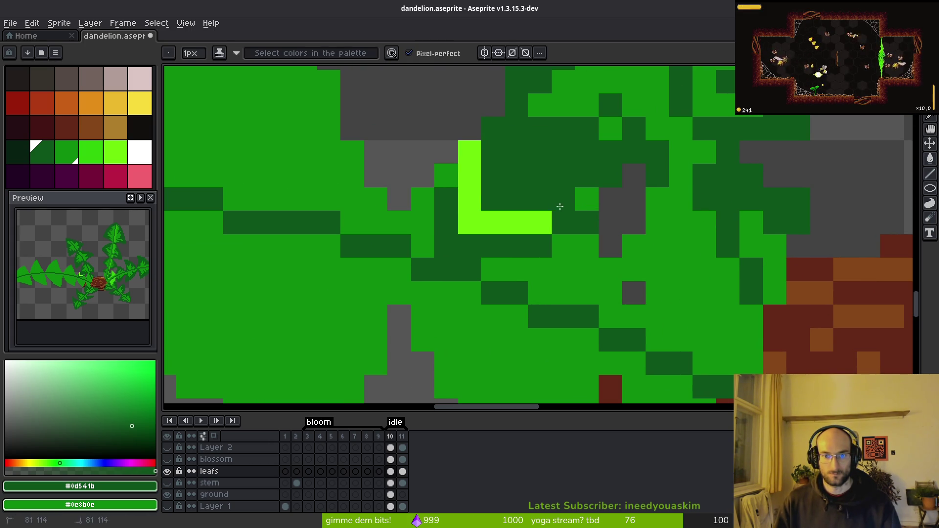
key(g)
right_click(526, 225)
key(b)
click(563, 266)
Touch up the leaf edge with light- and dark-green pixels and a dark line down the leaf
right_click(564, 223)
scroll(570, 269, down, 1)
scroll(509, 215, up, 1)
click(514, 234)
click(631, 233)
right_click(621, 219)
mouse_move(609, 193)
mouse_down()
mouse_move(606, 176)
mouse_move(661, 299)
mouse_move(608, 232)
mouse_up()
right_click(679, 305)
Bucket-fill three remaining light-green areas of the leaf dark green
key(g)
click(587, 284)
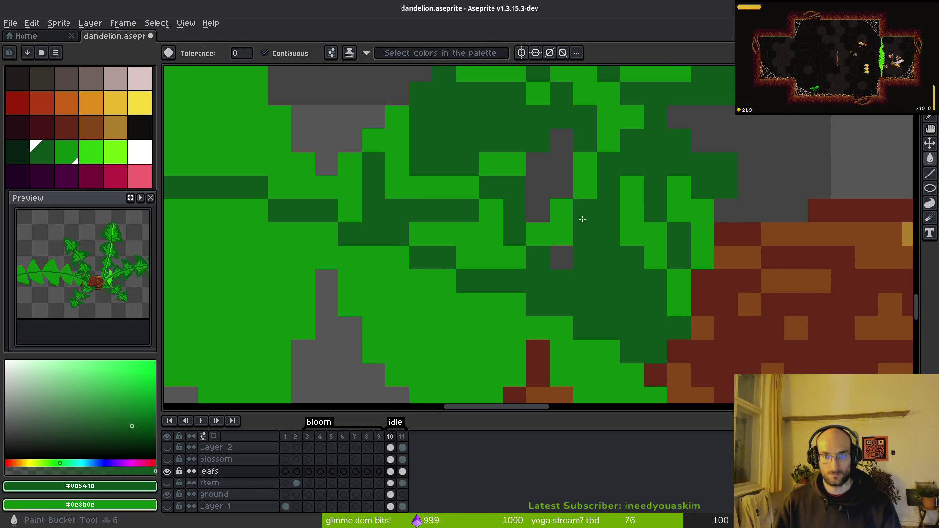
click(581, 218)
scroll(582, 264, down, 2)
scroll(474, 239, up, 1)
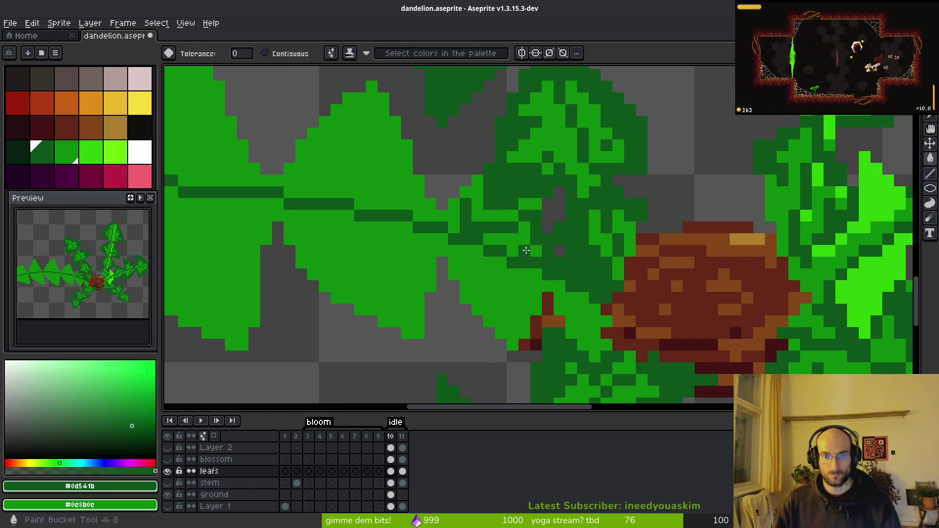
click(474, 240)
key(b)
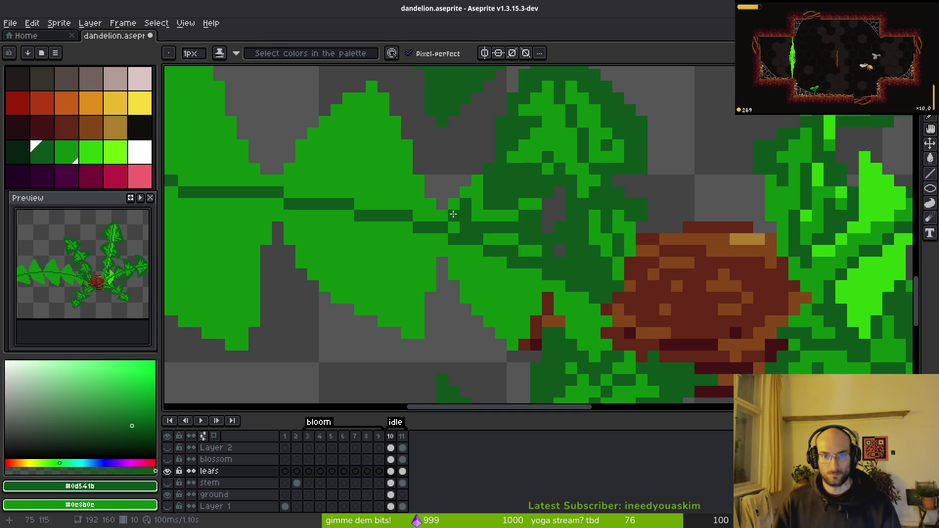
scroll(518, 291, up, 5)
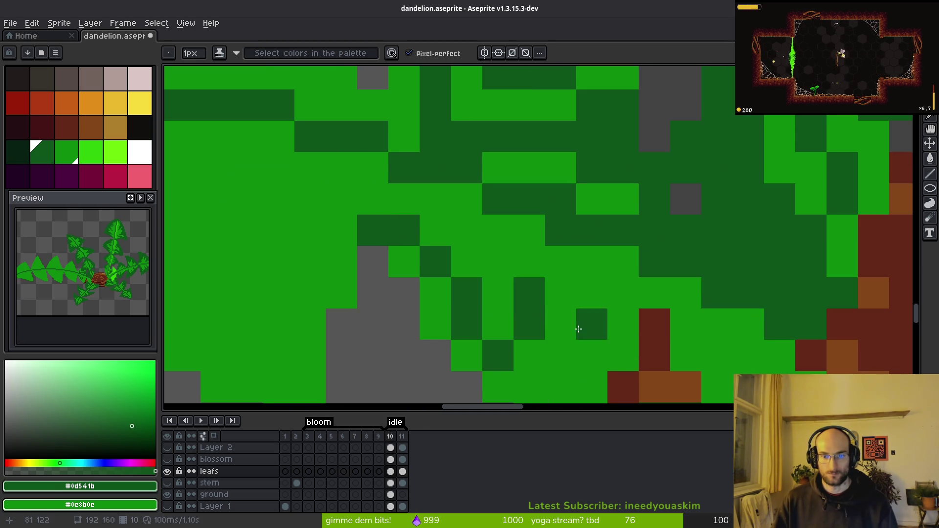
mouse_move(535, 278)
mouse_down()
mouse_move(622, 218)
mouse_move(618, 284)
mouse_up()
key(g)
click(556, 342)
click(432, 232)
click(399, 189)
scroll(513, 282, down, 5)
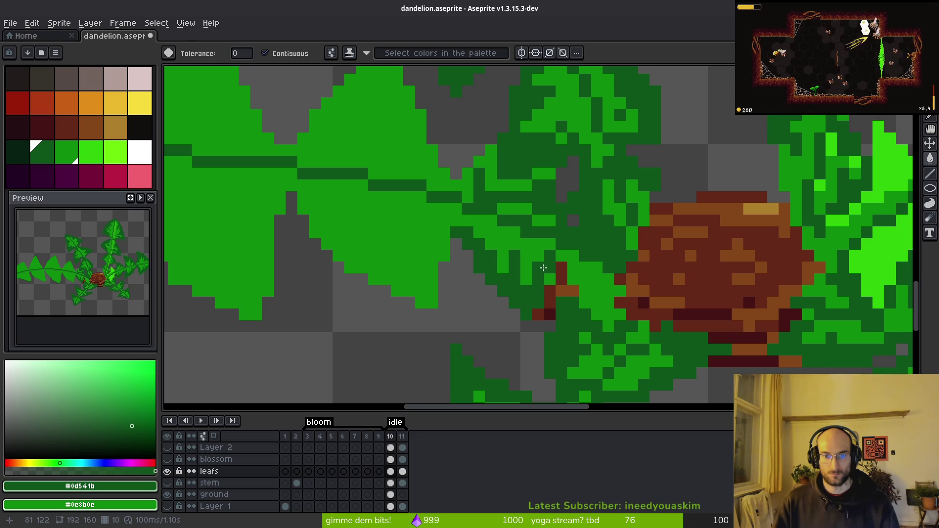
scroll(623, 230, down, 3)
scroll(636, 195, up, 3)
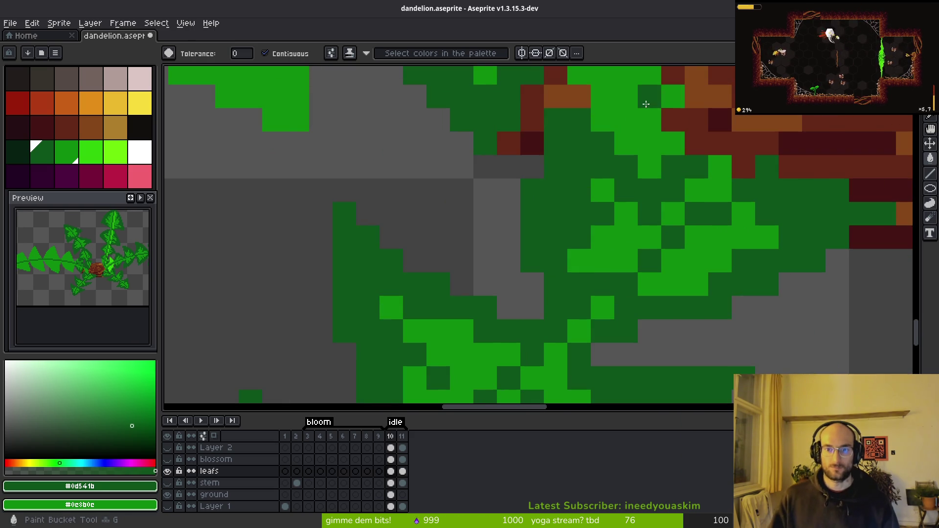
scroll(654, 164, down, 3)
scroll(655, 164, up, 2)
scroll(640, 287, down, 2)
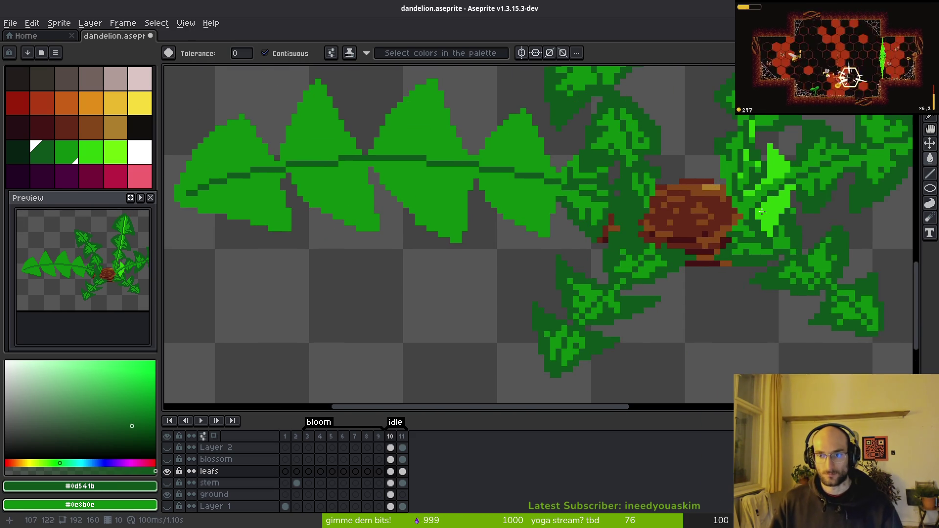
scroll(685, 238, up, 3)
right_click(631, 275)
drag(649, 270, 623, 307)
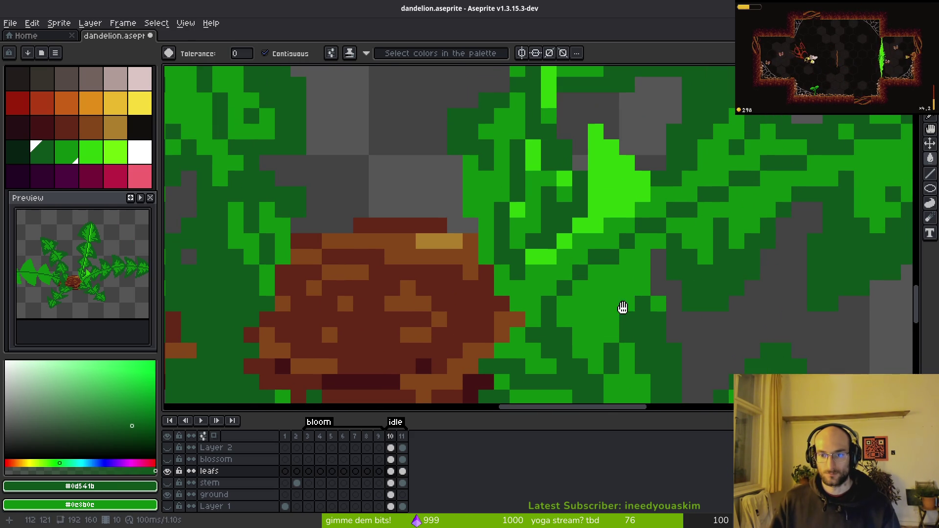
key(b)
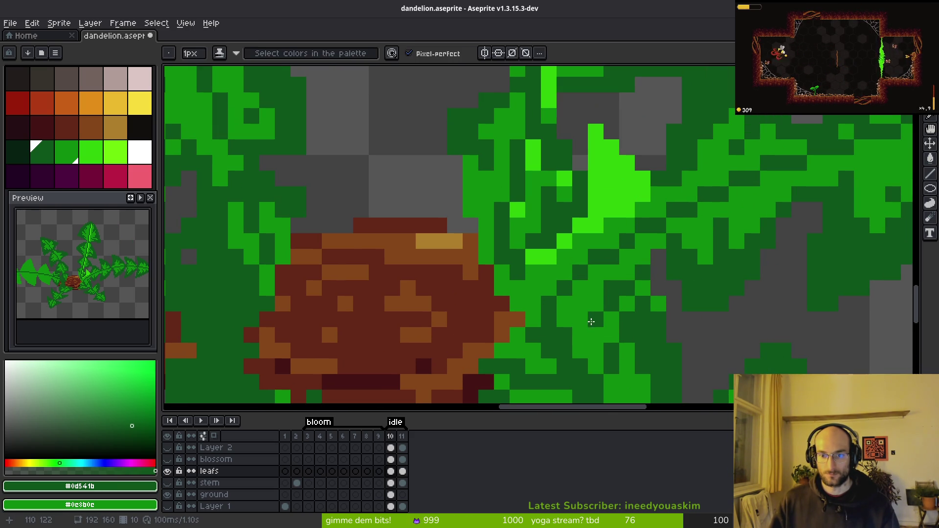
mouse_move(580, 339)
mouse_down()
mouse_move(589, 301)
mouse_move(622, 272)
mouse_up()
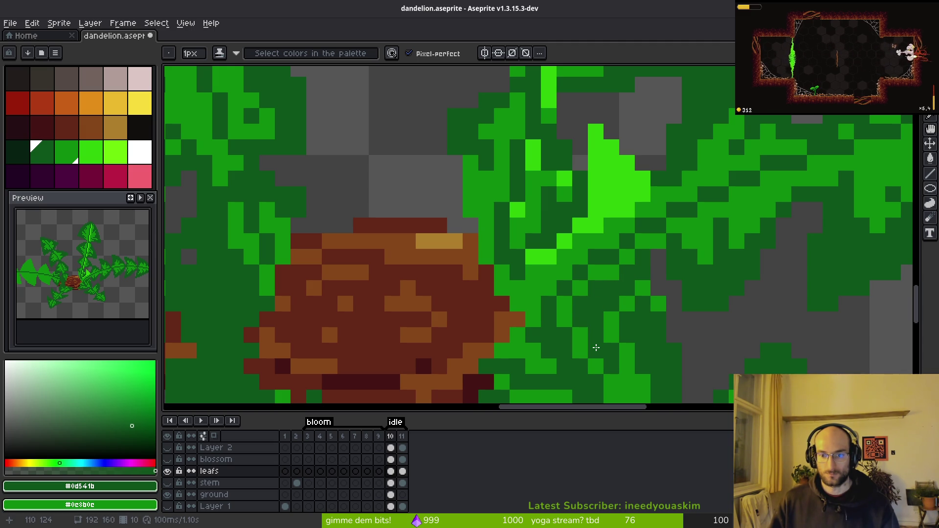
scroll(639, 300, down, 3)
scroll(624, 288, up, 4)
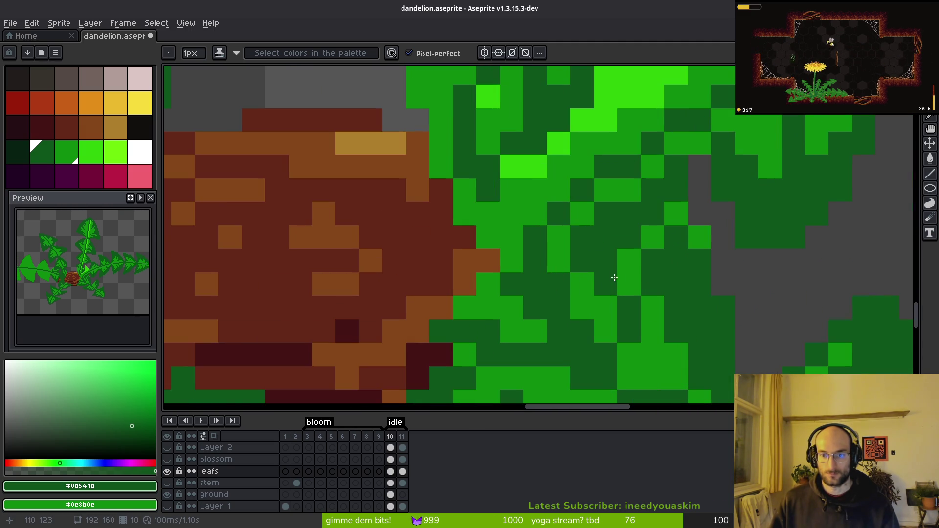
scroll(580, 172, down, 3)
scroll(628, 243, up, 1)
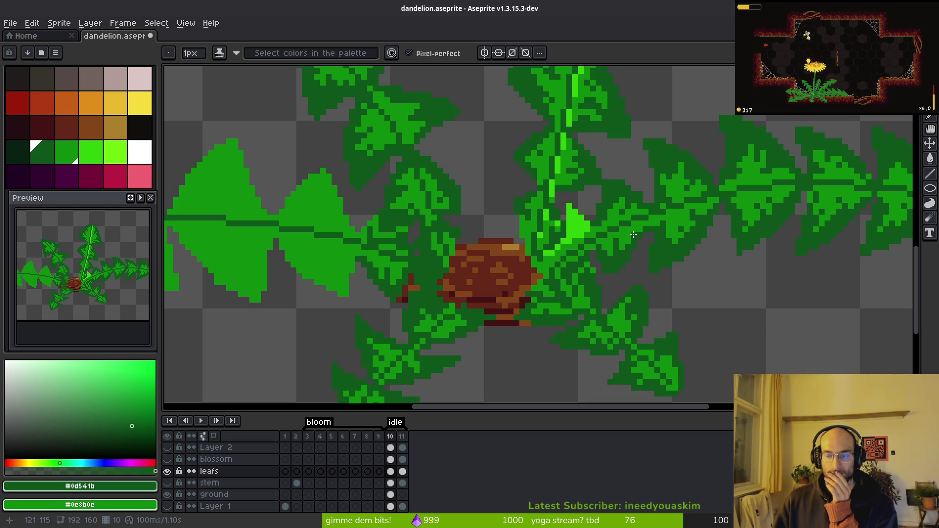
scroll(584, 154, down, 5)
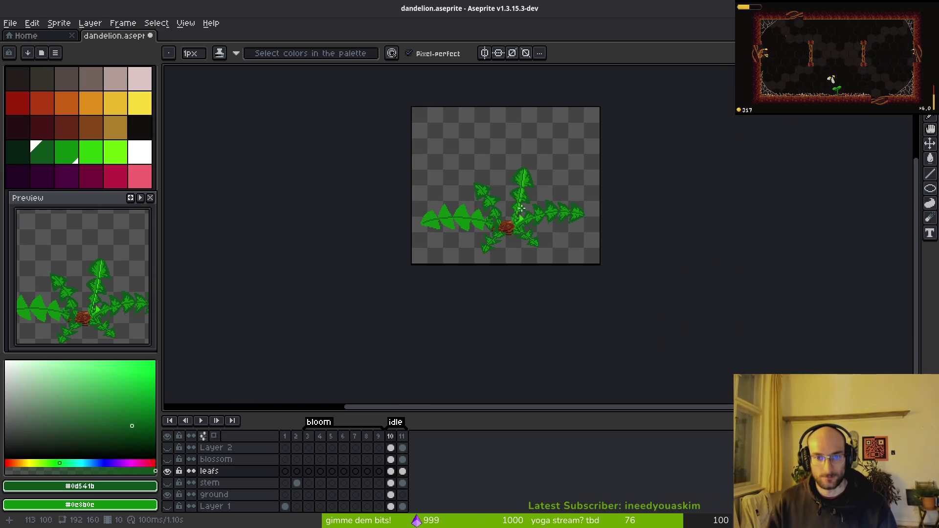
Shade the right leaf dark green, draw its toothed edge and fill its top
scroll(524, 200, up, 6)
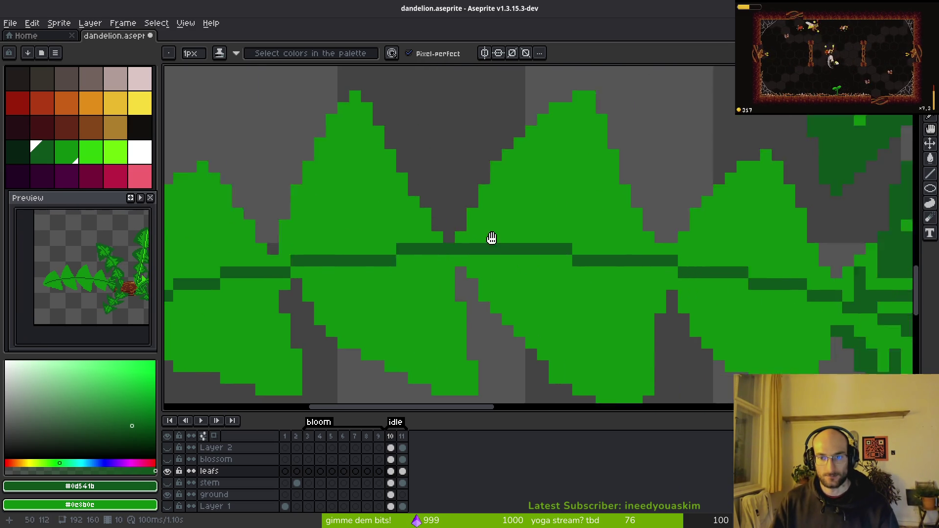
drag(492, 238, 301, 154)
drag(594, 256, 605, 272)
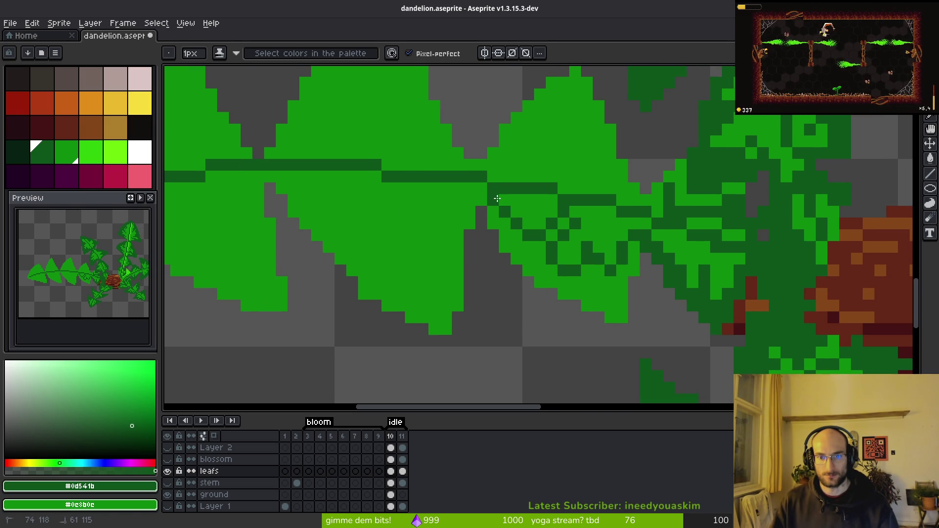
mouse_move(592, 223)
mouse_down()
mouse_move(540, 271)
mouse_move(560, 241)
mouse_up()
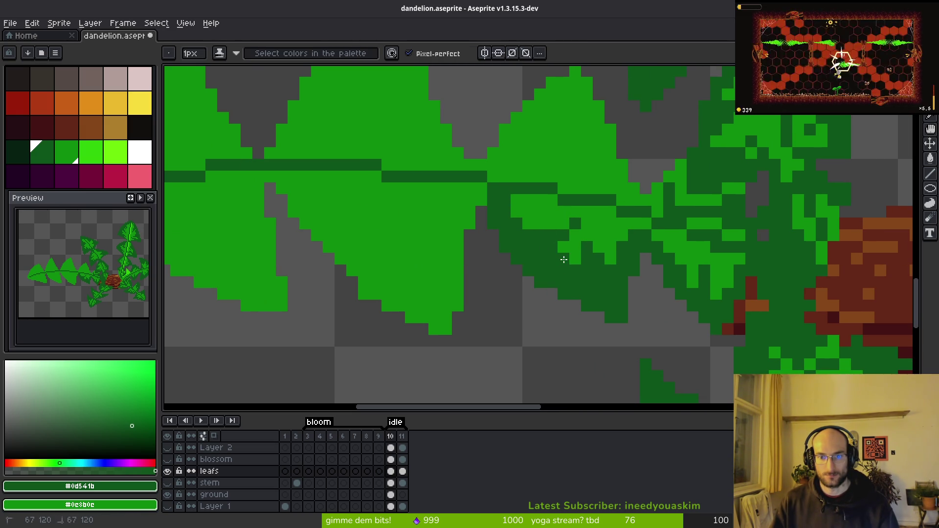
scroll(564, 259, up, 2)
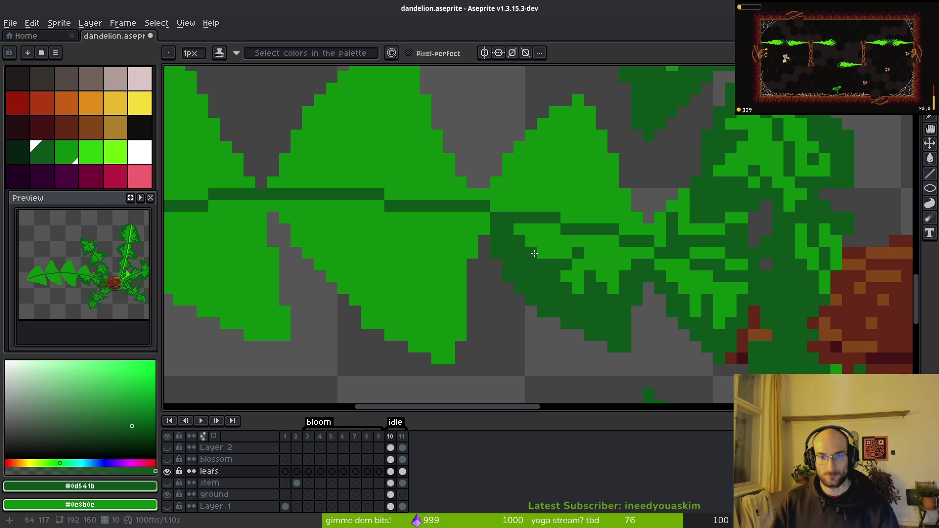
mouse_move(498, 186)
mouse_down()
mouse_move(521, 170)
mouse_move(554, 181)
mouse_up()
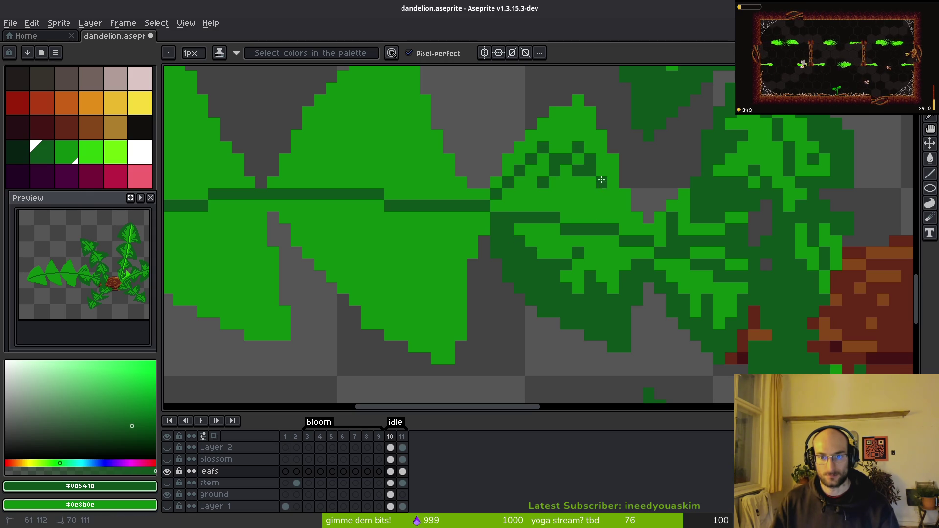
key(g)
click(567, 128)
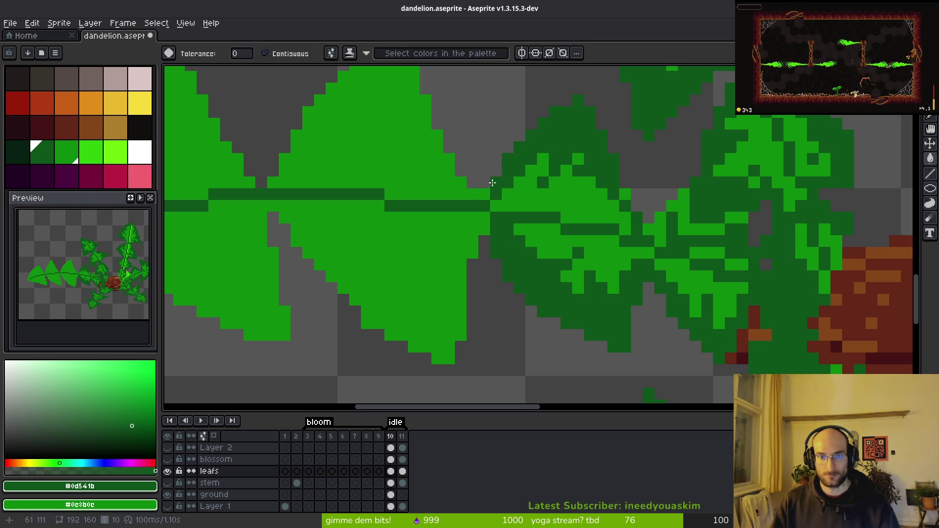
Draw dark-green tooth lines on the lower and middle leaves and fill between them
key(b)
mouse_move(469, 218)
mouse_down()
mouse_move(645, 228)
mouse_move(586, 324)
mouse_up()
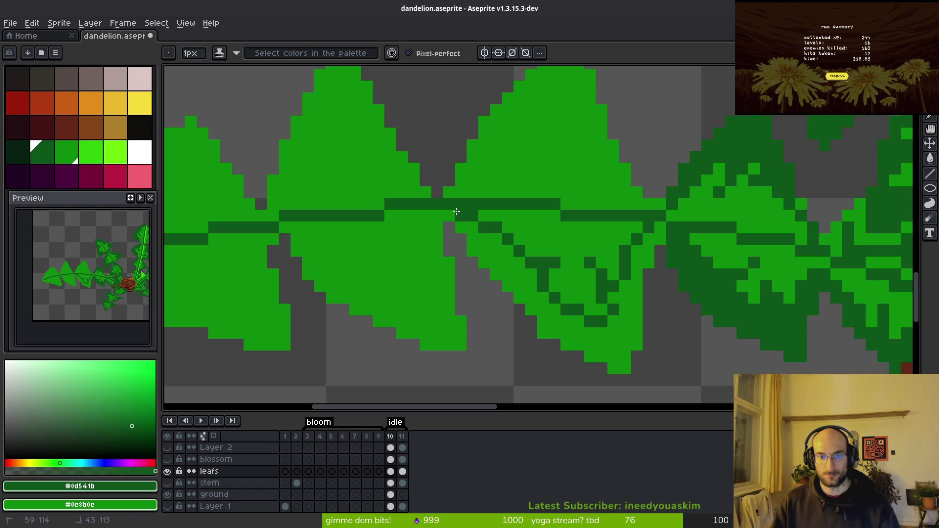
key(g)
click(543, 314)
key(b)
scroll(551, 249, up, 5)
drag(494, 306, 573, 271)
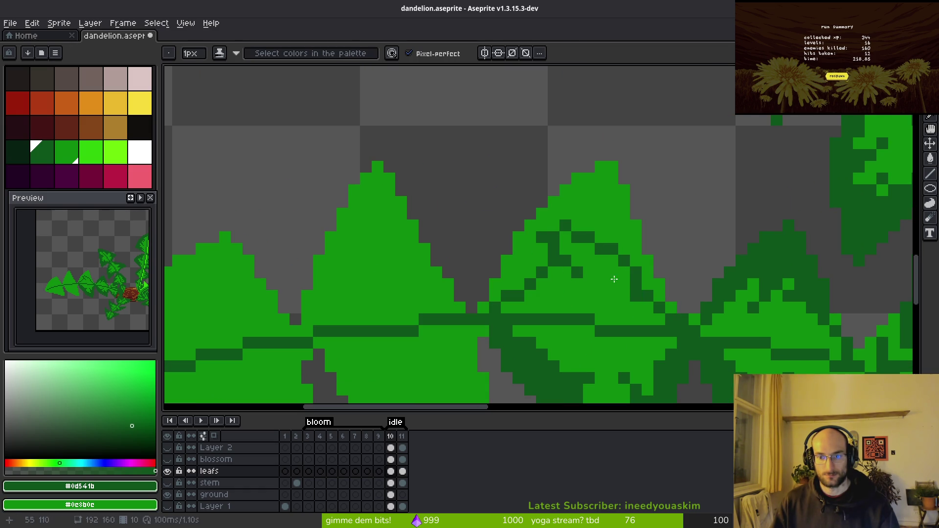
key(g)
click(587, 229)
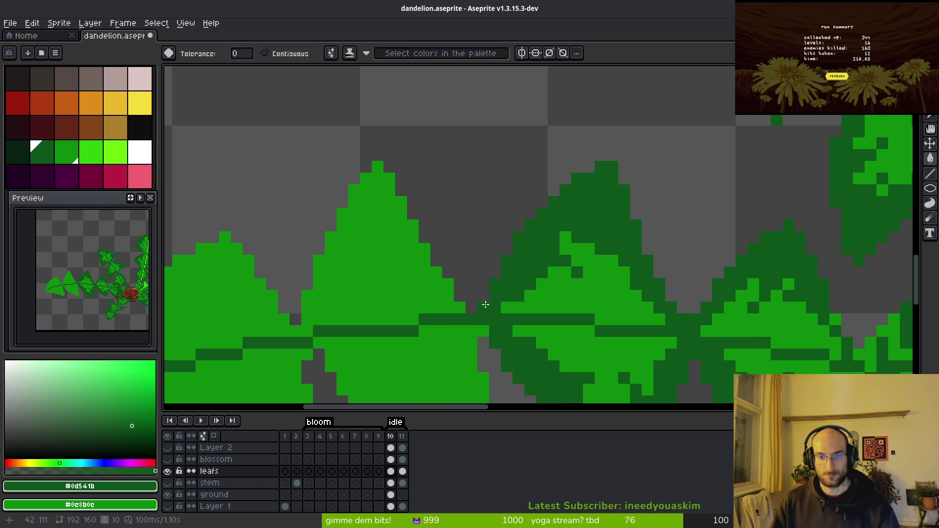
click(488, 305)
Draw a dark-green edge and a diagonal tooth line across the middle leaf
scroll(489, 303, down, 3)
scroll(509, 254, up, 4)
key(b)
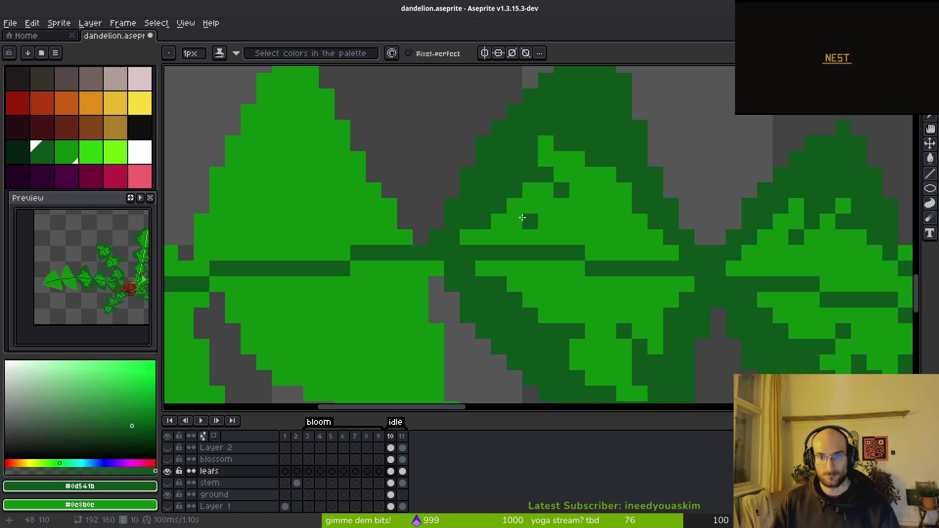
drag(608, 170, 646, 256)
scroll(683, 281, down, 3)
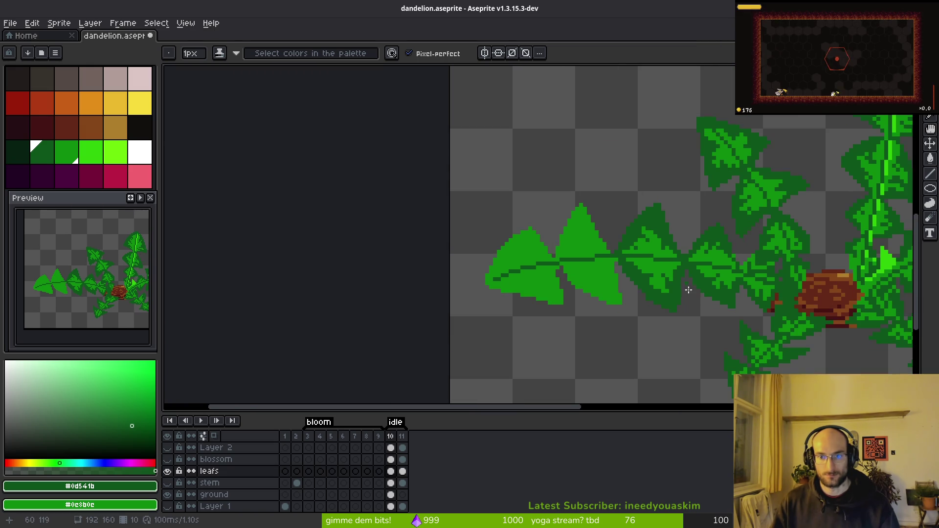
scroll(689, 308, down, 6)
scroll(680, 307, up, 5)
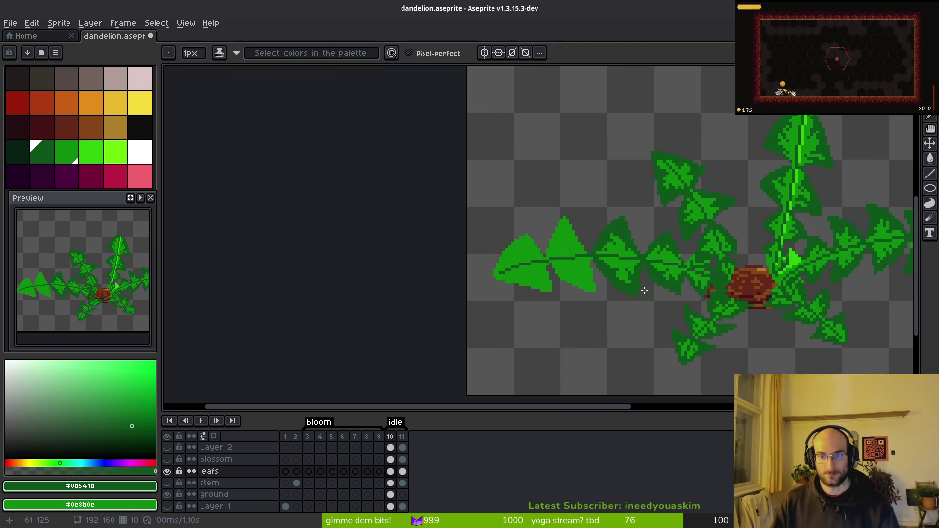
scroll(648, 292, up, 4)
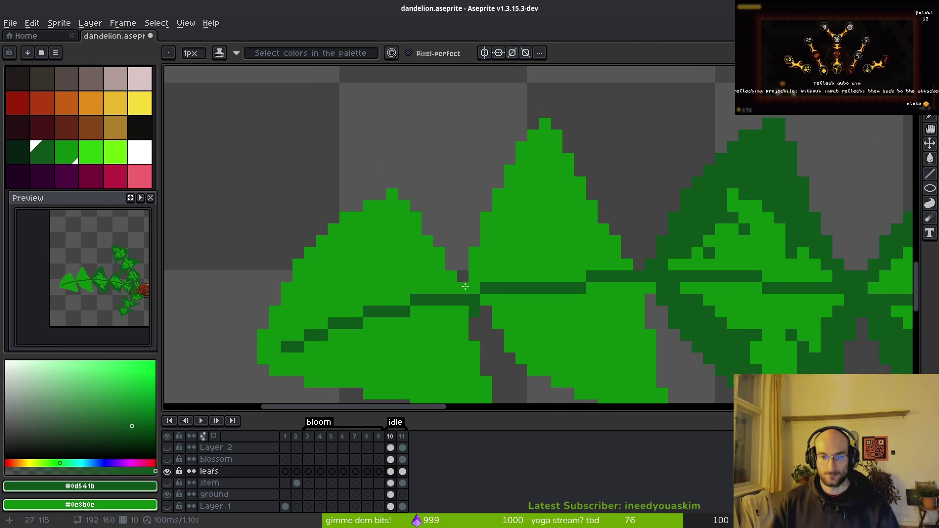
mouse_move(612, 266)
mouse_down()
mouse_move(572, 241)
mouse_move(511, 235)
mouse_move(487, 276)
mouse_move(677, 227)
mouse_move(518, 256)
mouse_up()
Add dark-green tooth pixels to the left leaf and fix stray pixels back to bright green
key(g)
key(b)
drag(480, 307, 457, 311)
mouse_move(489, 276)
mouse_down()
mouse_move(509, 276)
mouse_move(548, 220)
mouse_up()
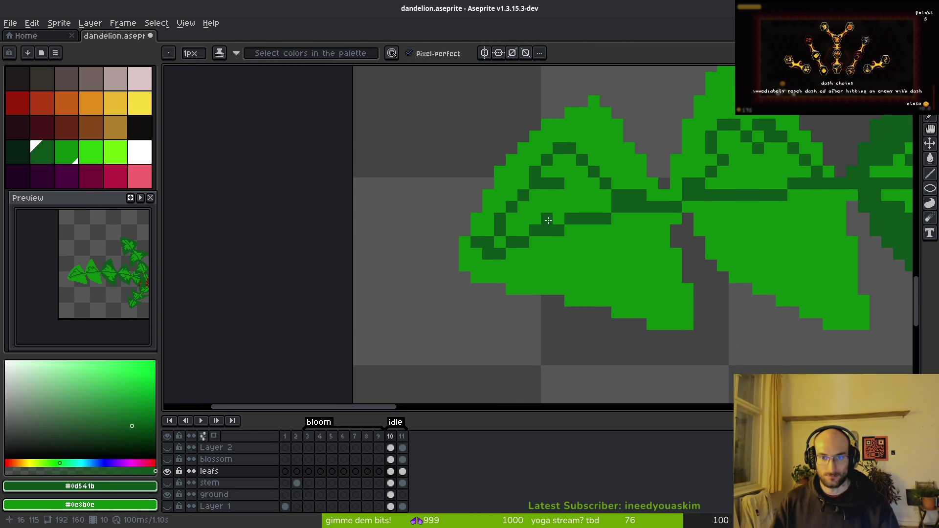
right_click(512, 184)
click(572, 195)
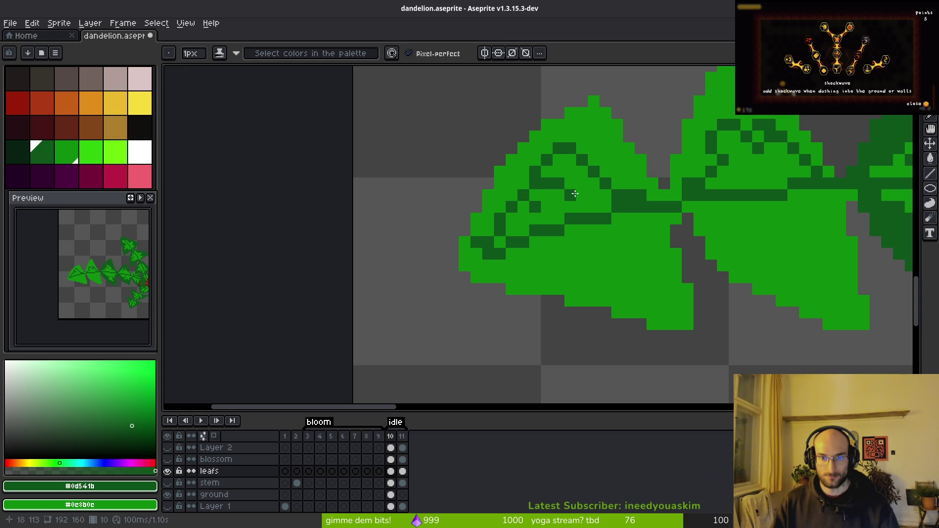
right_click(583, 195)
Redraw the down-left tooth strokes and fill four bright-green leaf areas dark green
mouse_move(640, 253)
mouse_down()
mouse_move(665, 230)
mouse_move(638, 264)
mouse_move(604, 279)
mouse_up()
key(ctrl+z)
mouse_move(652, 227)
mouse_down()
mouse_move(617, 289)
mouse_move(542, 279)
mouse_move(529, 268)
mouse_up()
key(g)
click(636, 299)
click(570, 207)
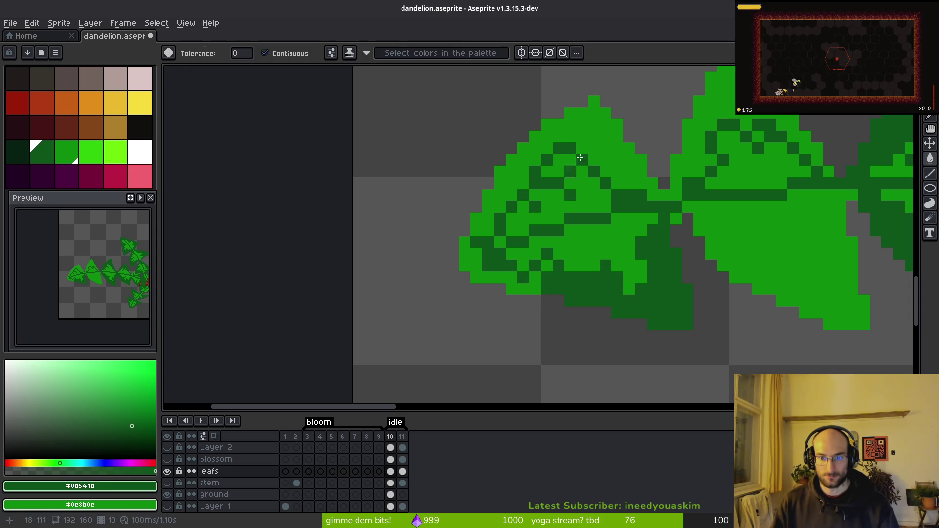
click(567, 186)
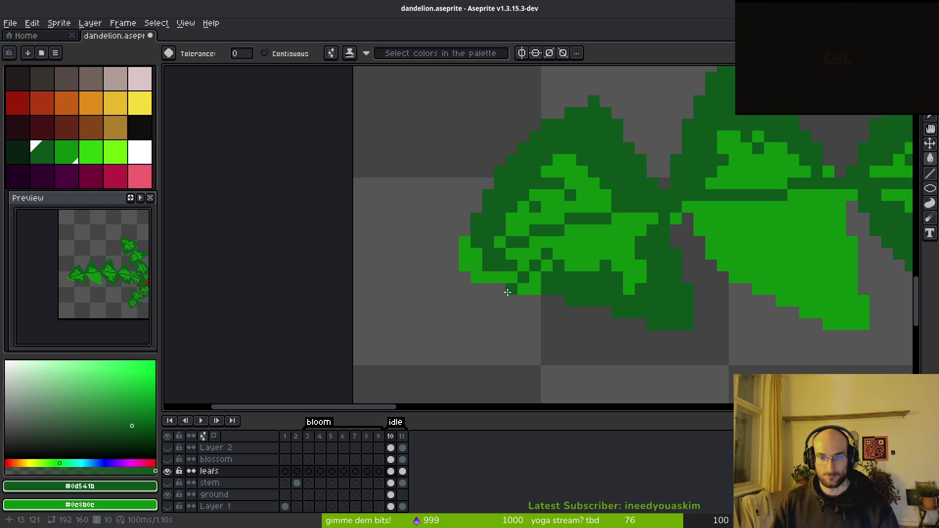
click(499, 276)
Outline the central leaf's teeth in dark green, close gaps, and fill its lower area
key(b)
scroll(560, 256, right, 5)
mouse_move(511, 234)
mouse_down()
mouse_move(570, 240)
mouse_move(605, 288)
mouse_up()
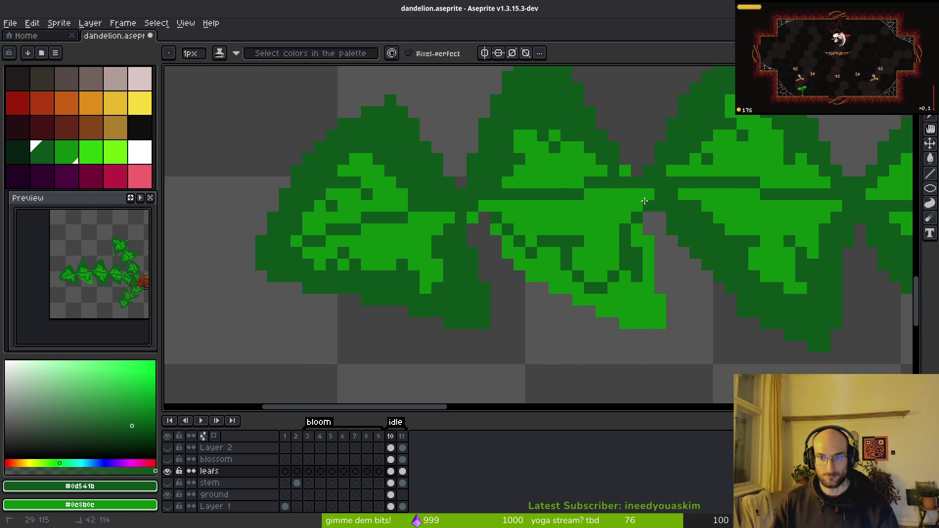
key(ctrl+z)
click(566, 241)
drag(496, 211, 556, 247)
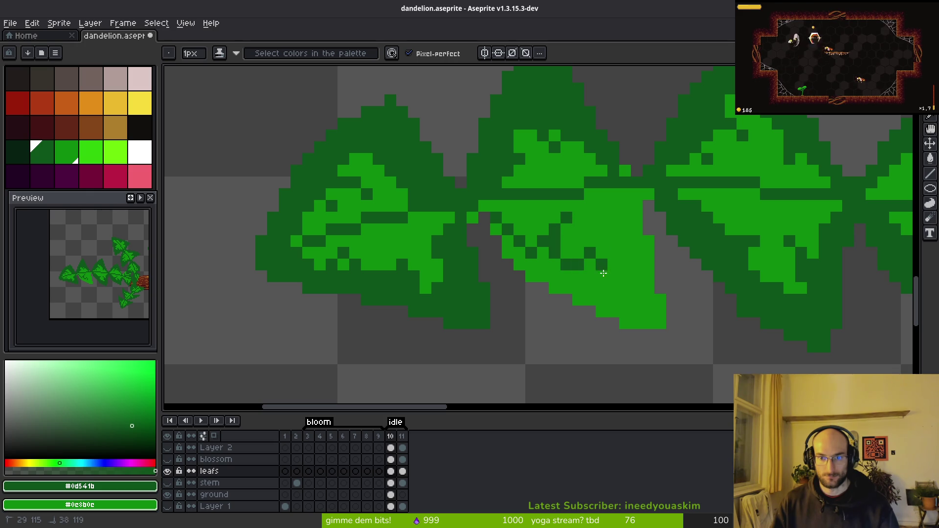
click(642, 198)
key(g)
click(648, 319)
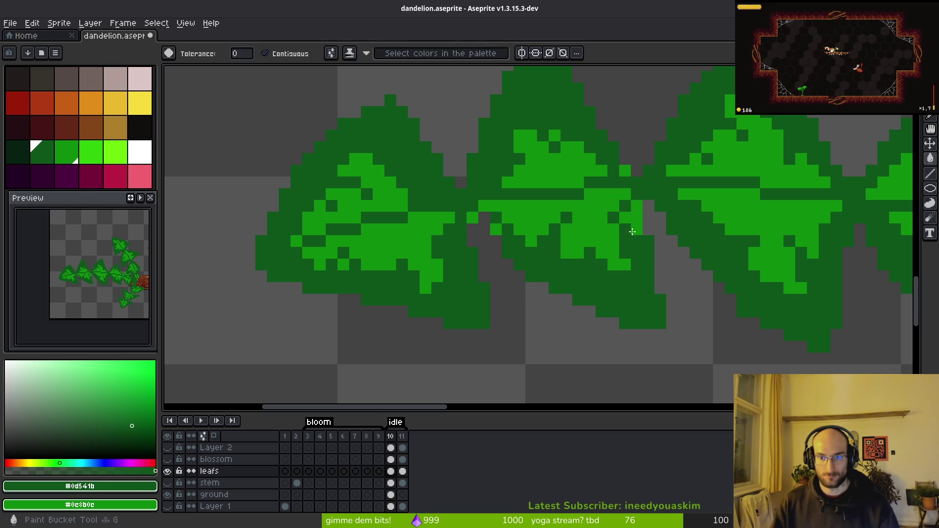
scroll(501, 229, down, 3)
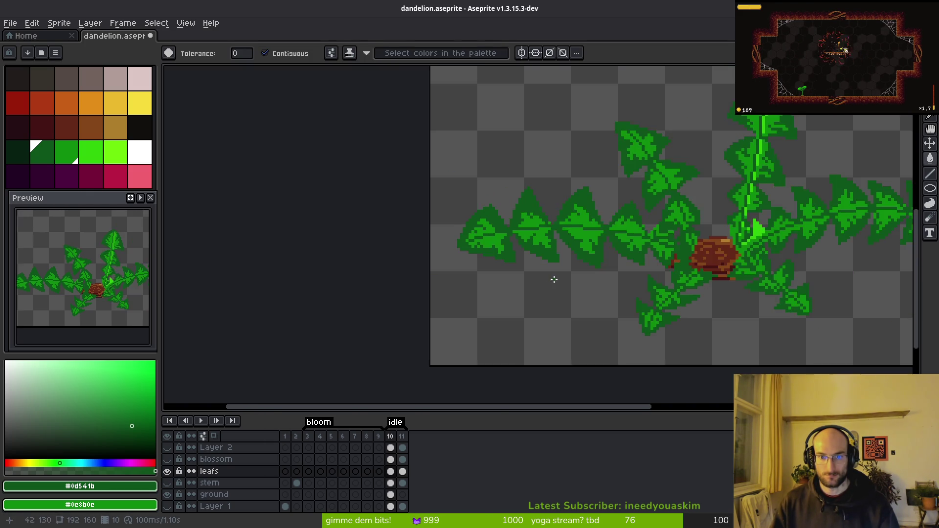
Fill three remaining bright-green leaf patches near the centre with dark green
scroll(495, 182, up, 3)
key(b)
scroll(480, 212, down, 6)
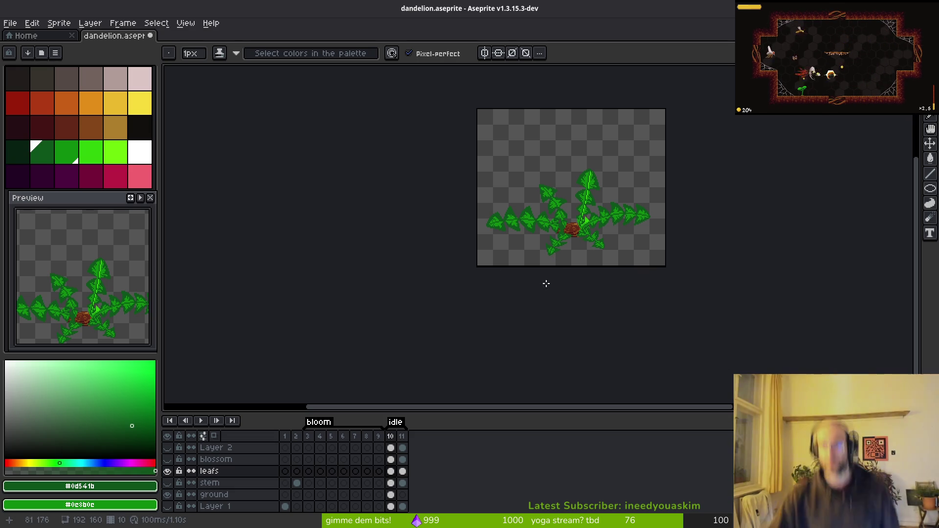
scroll(600, 260, up, 4)
drag(599, 260, 621, 314)
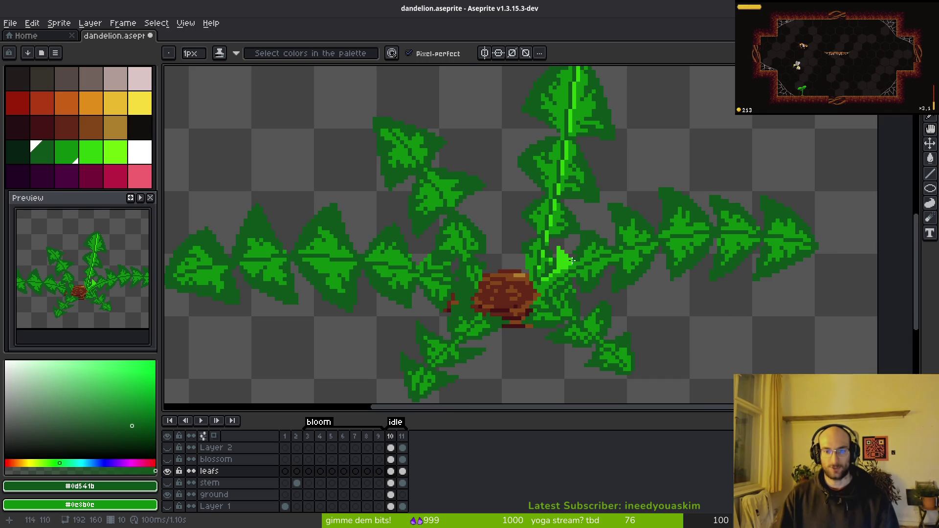
scroll(575, 247, up, 2)
scroll(570, 269, up, 2)
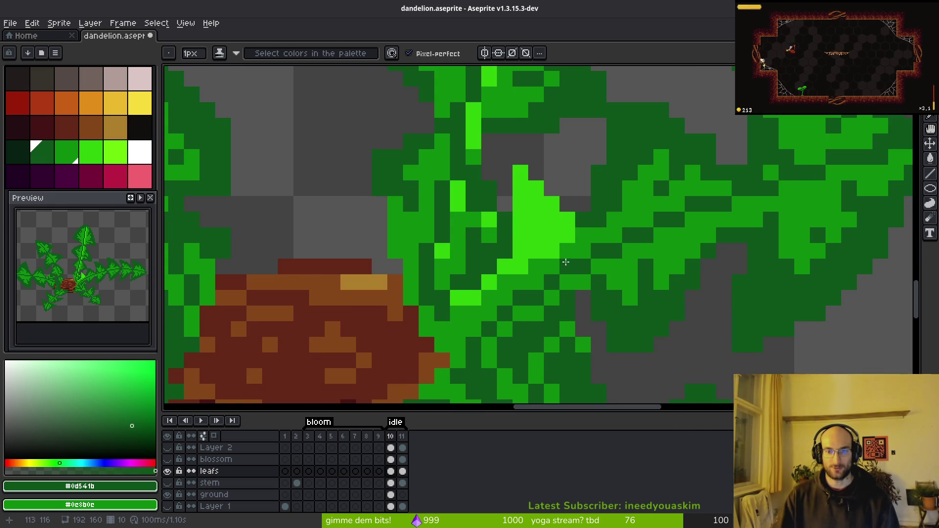
key(g)
click(551, 241)
click(497, 281)
click(474, 297)
Make the stem layer visible again and save the sprite
scroll(538, 289, down, 5)
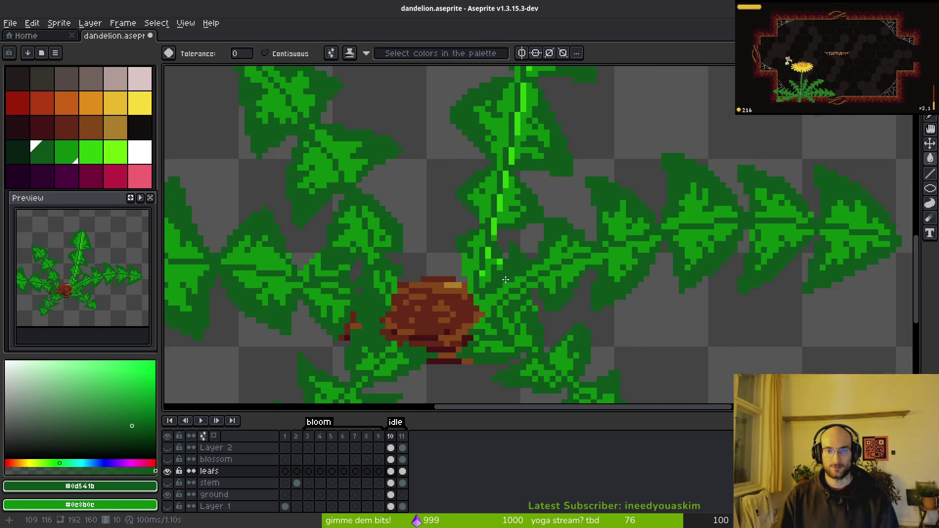
scroll(543, 291, up, 3)
scroll(550, 294, down, 4)
key(b)
click(167, 483)
scroll(582, 319, down, 5)
scroll(582, 319, up, 2)
key(ctrl+s)
Choose bright lime green from the palette and paint the first midrib pixel
click(101, 160)
scroll(631, 293, up, 3)
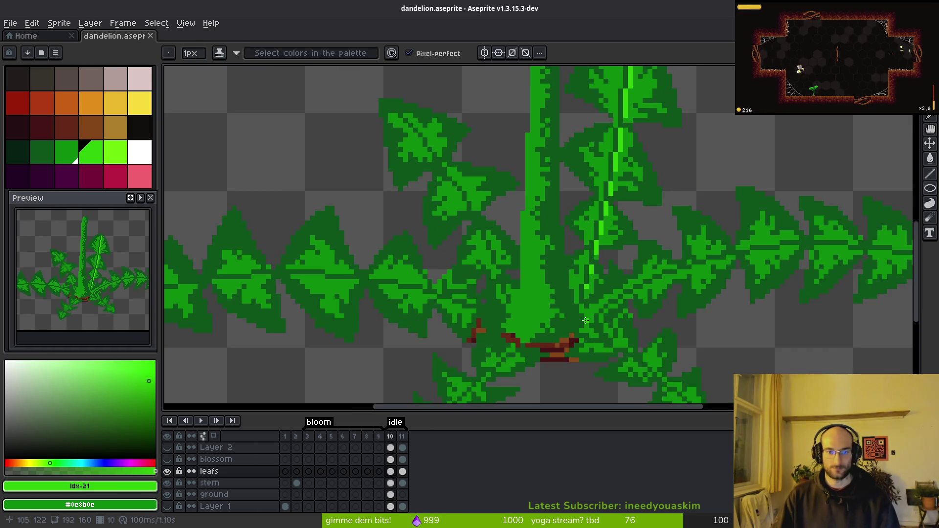
scroll(669, 273, up, 2)
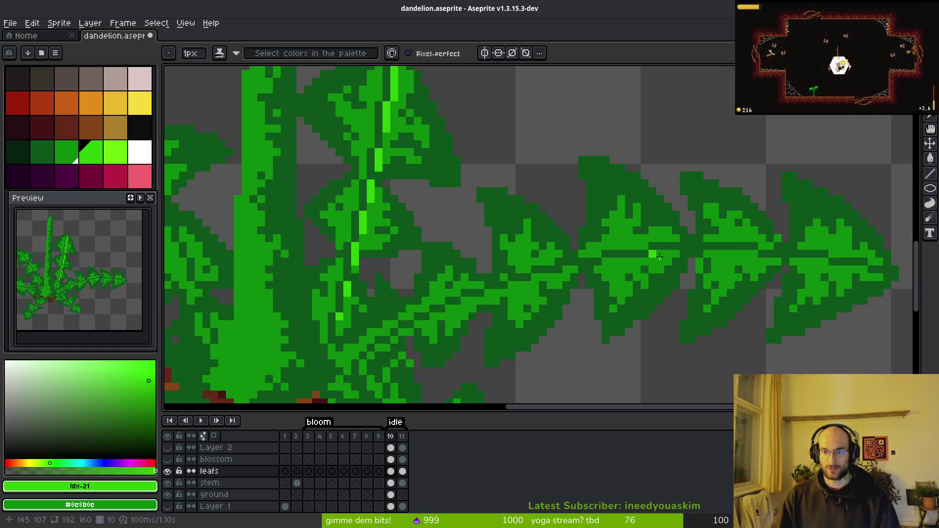
scroll(653, 247, up, 3)
click(613, 225)
Place lime pixels along the inner part of the right leaf's midrib
click(637, 226)
click(472, 249)
click(457, 247)
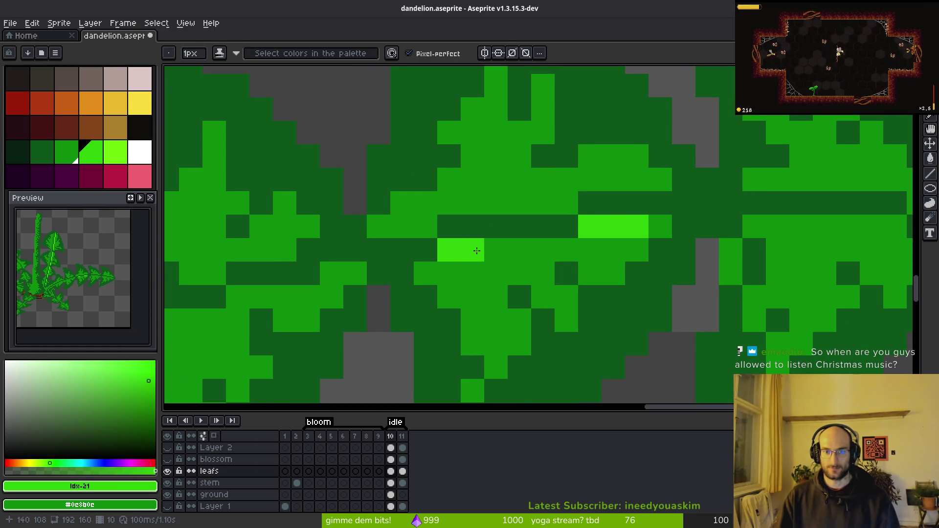
click(543, 250)
click(496, 250)
click(566, 250)
Continue the lime midrib pixel by pixel along the next stretch of the leaf
drag(680, 273, 455, 258)
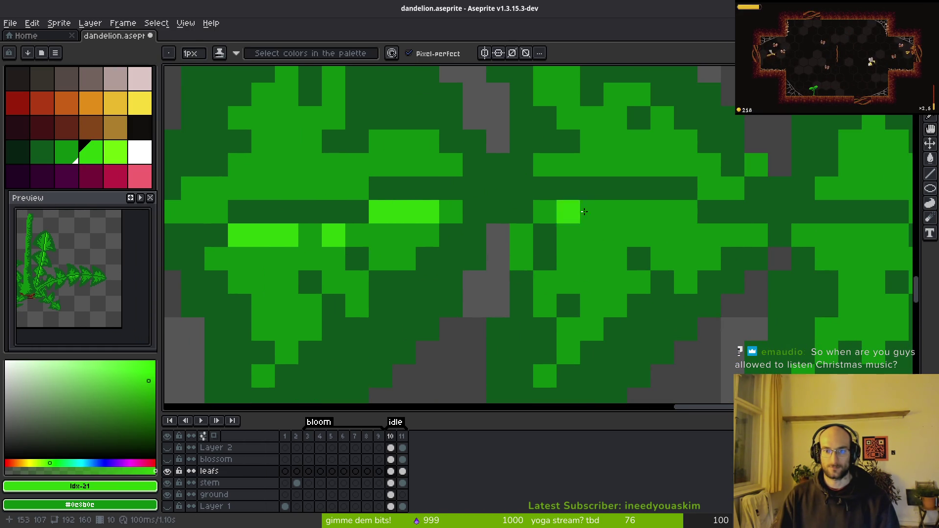
click(521, 212)
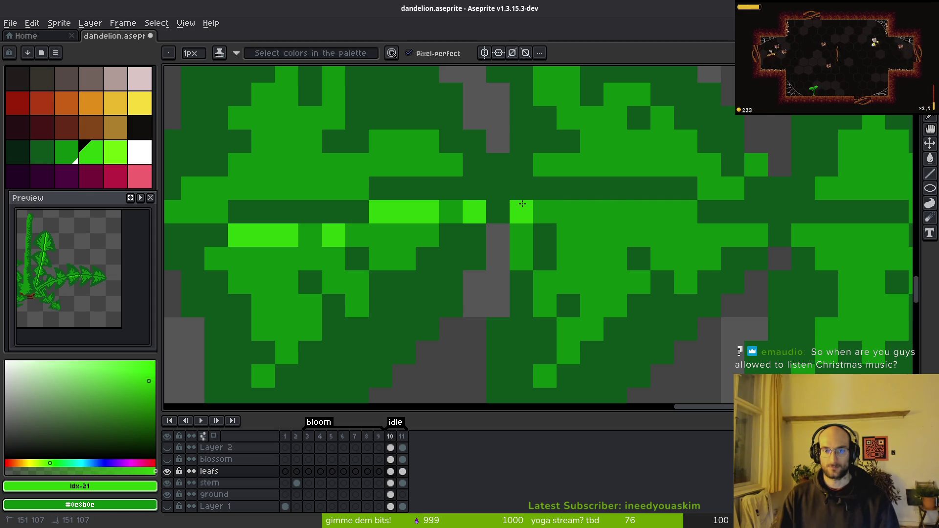
click(545, 211)
click(568, 211)
click(615, 211)
click(638, 212)
click(662, 211)
click(677, 213)
Extend the lime midrib toward the leaf tip with a run and a lower row of pixels
mouse_move(756, 259)
mouse_down()
mouse_move(473, 239)
mouse_move(474, 214)
mouse_up()
click(567, 215)
click(543, 214)
drag(591, 214, 708, 238)
click(755, 261)
click(802, 261)
Add short lime runs on the upper midrib, undoing the last one
scroll(791, 333, down, 6)
scroll(791, 332, down, 5)
drag(746, 358, 733, 321)
scroll(742, 256, up, 6)
scroll(743, 256, up, 2)
drag(691, 272, 645, 195)
click(598, 211)
mouse_move(582, 210)
mouse_down()
mouse_move(567, 218)
mouse_move(613, 211)
mouse_up()
key(ctrl+z)
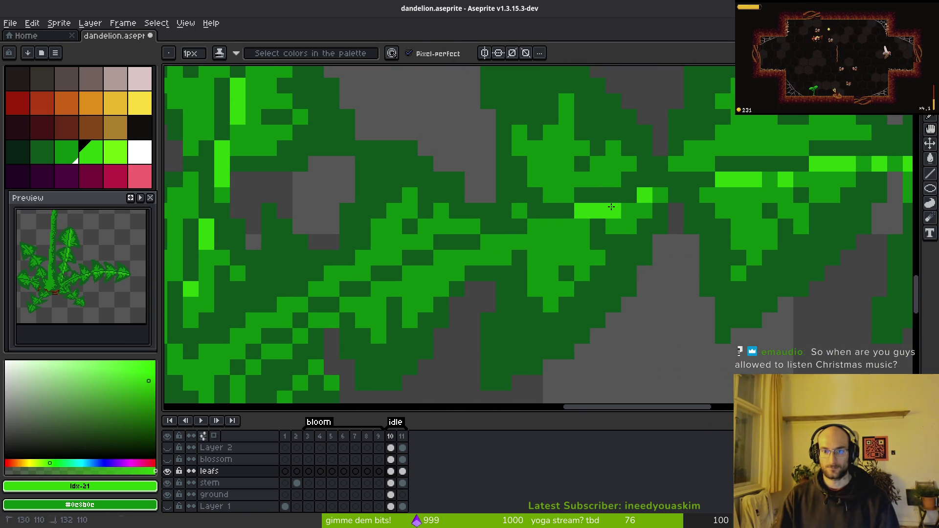
Draw a straight lime midrib line toward the centre and add a pixel near the leaf base
key(l)
mouse_move(543, 227)
mouse_down()
mouse_move(496, 251)
mouse_move(435, 259)
mouse_move(404, 284)
mouse_up()
click(366, 304)
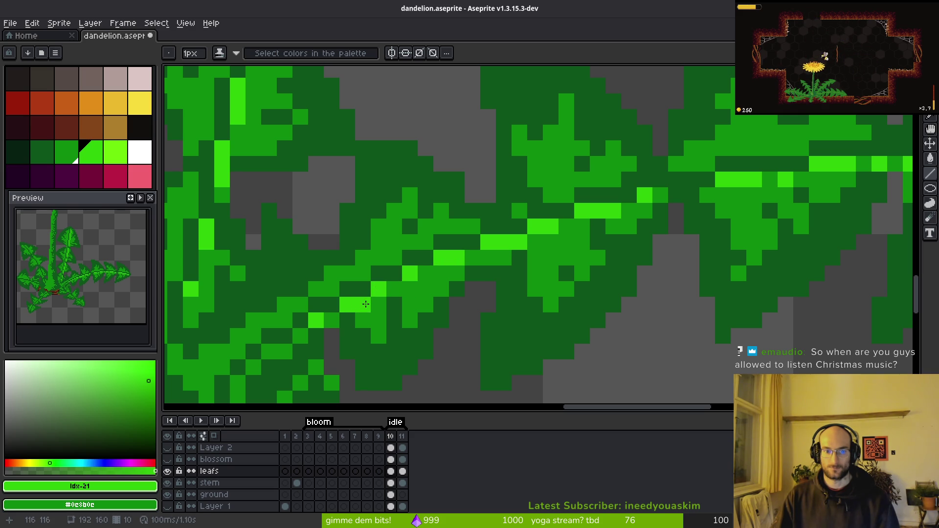
scroll(371, 311, down, 3)
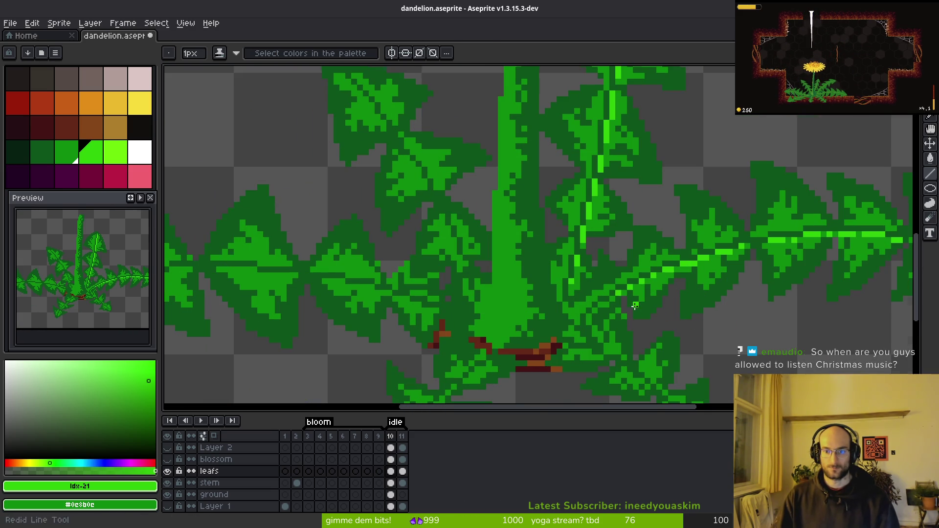
scroll(625, 306, up, 3)
scroll(449, 351, down, 4)
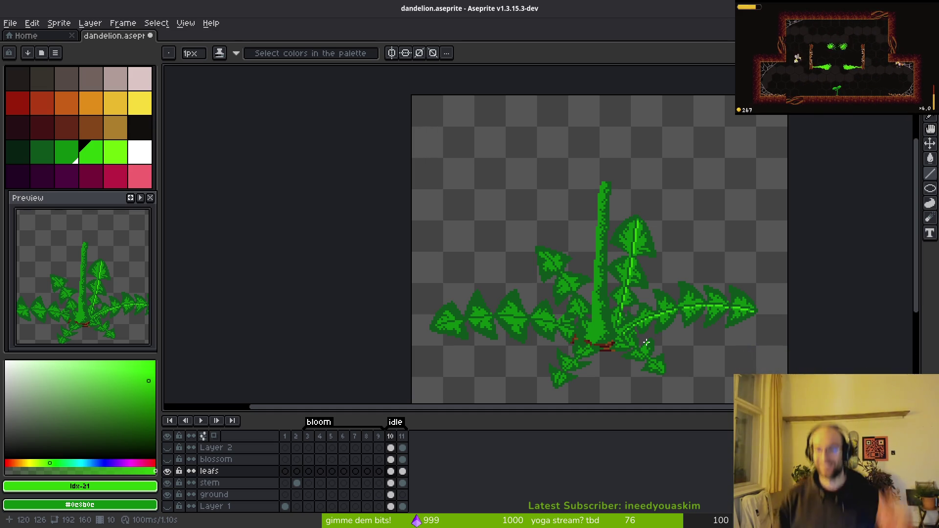
scroll(715, 323, up, 4)
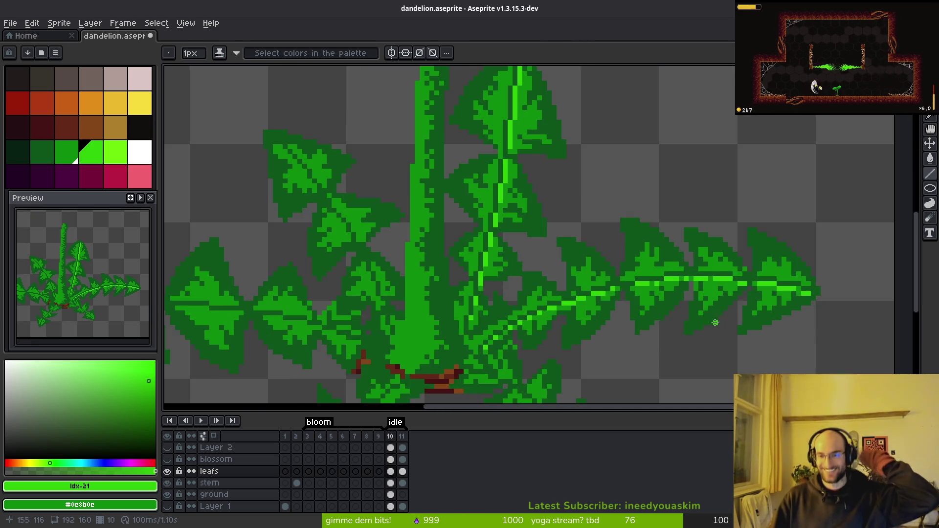
Draw a diagonal lime midrib up the lower-right leaf toward the centre
scroll(593, 252, up, 3)
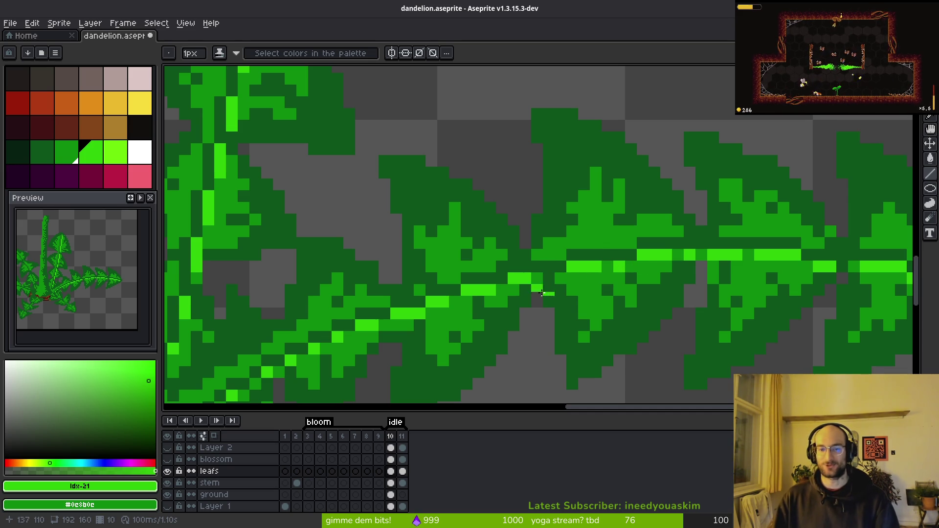
scroll(543, 292, down, 3)
mouse_move(625, 402)
mouse_down()
mouse_move(751, 329)
mouse_move(693, 288)
mouse_up()
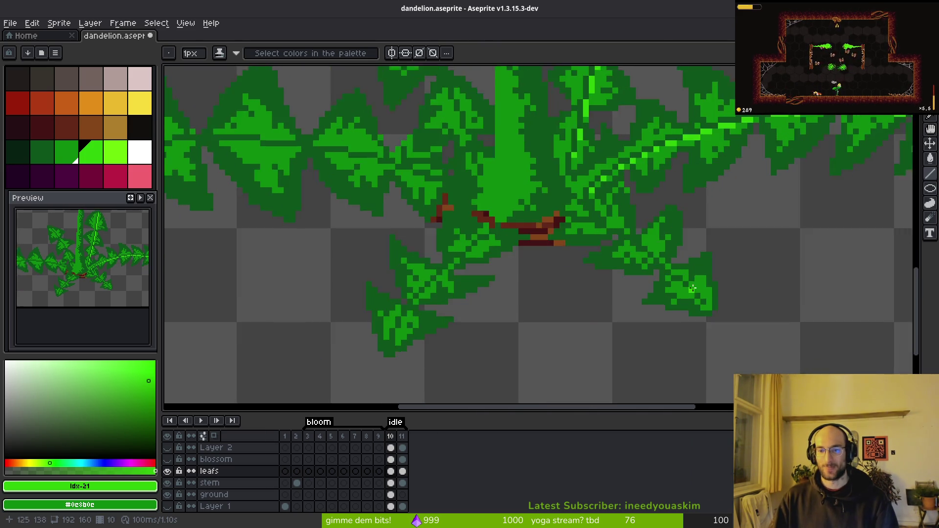
scroll(693, 288, up, 2)
scroll(621, 216, down, 5)
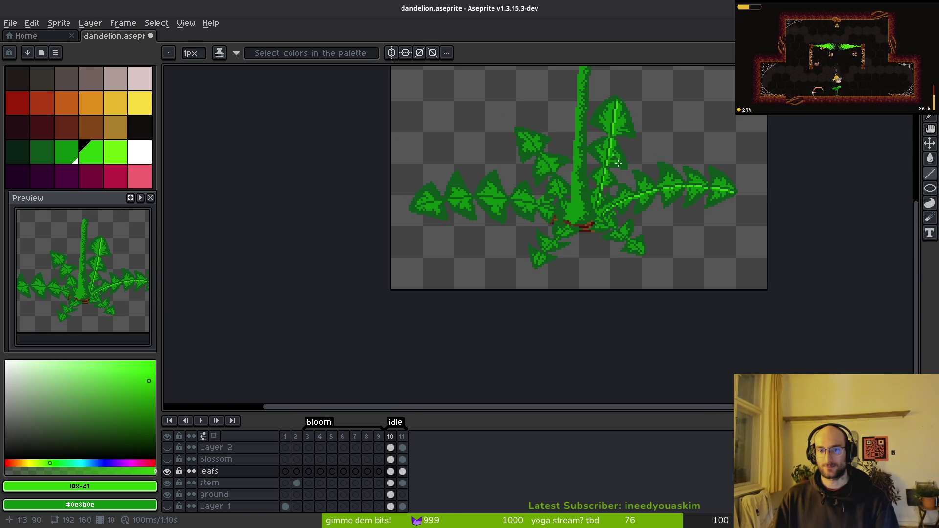
scroll(631, 235, up, 2)
scroll(635, 245, up, 1)
drag(657, 277, 644, 265)
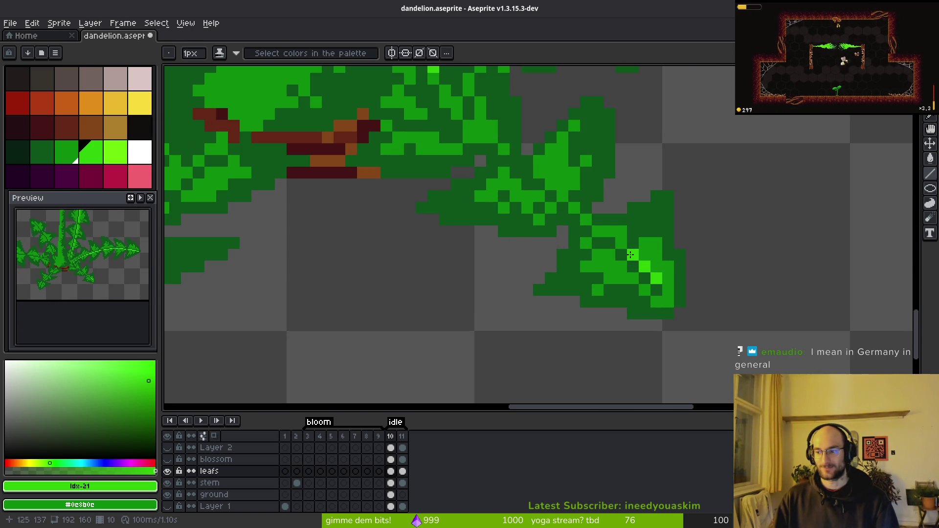
drag(605, 236, 556, 193)
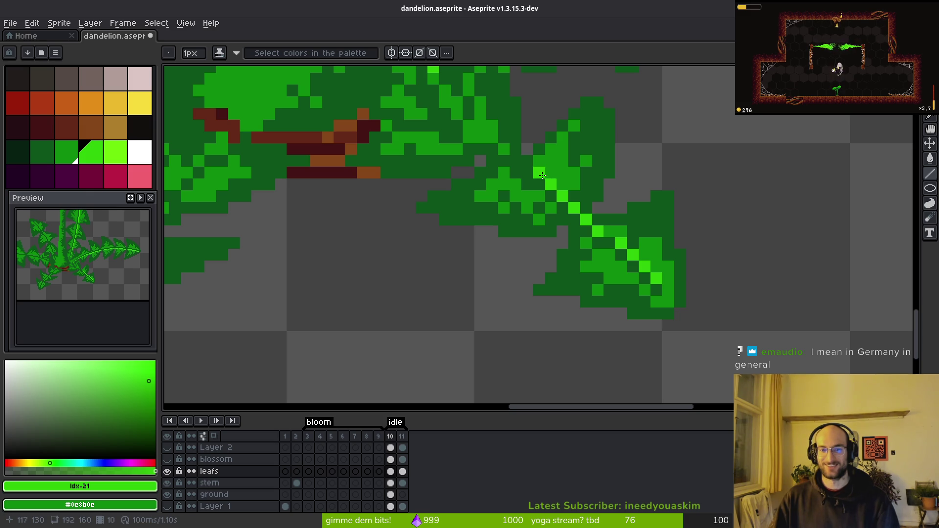
mouse_move(509, 159)
mouse_down()
mouse_move(588, 271)
mouse_move(518, 211)
mouse_up()
Start a stepped lime midrib row on the leaf left of the stem
scroll(632, 294, down, 6)
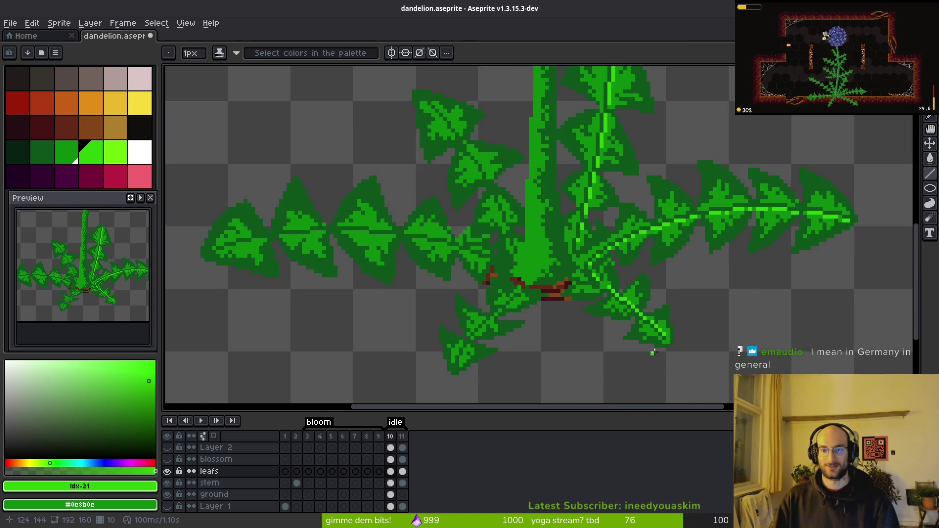
scroll(664, 361, up, 3)
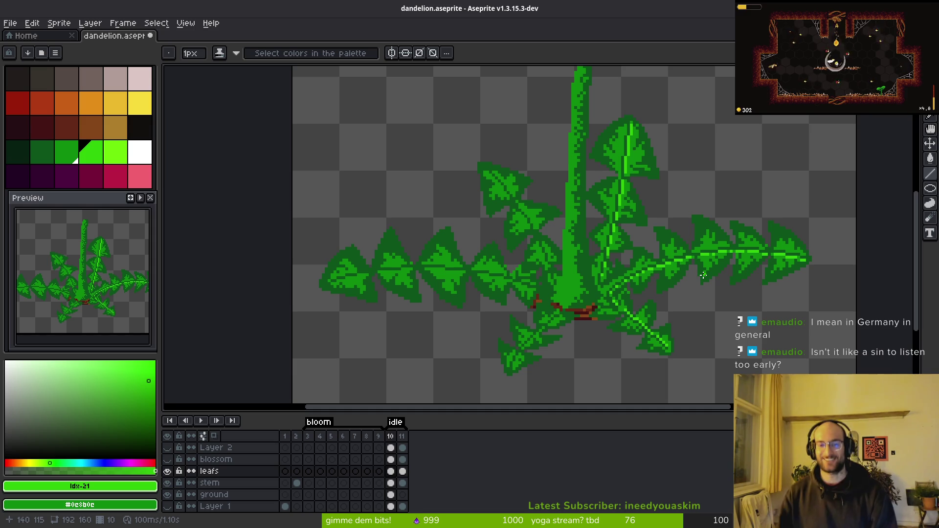
scroll(586, 283, up, 2)
scroll(482, 264, up, 3)
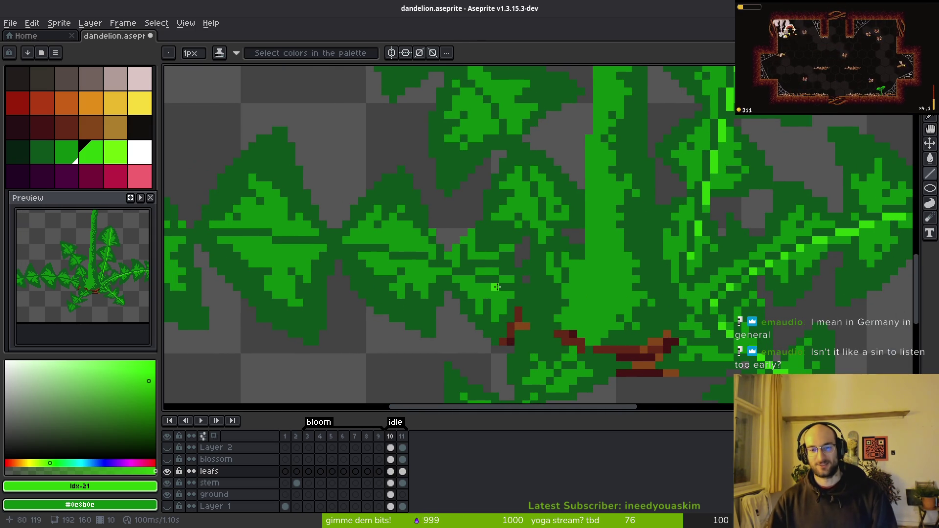
click(510, 295)
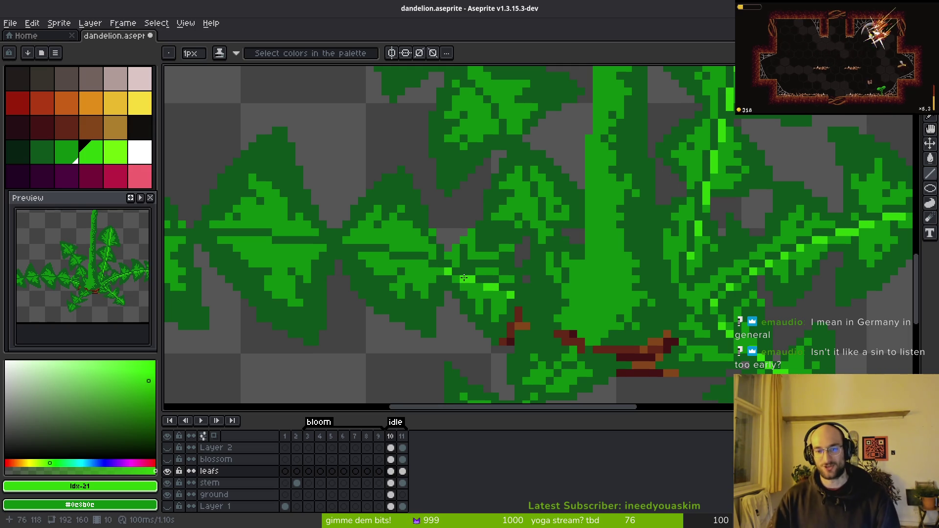
scroll(463, 287, up, 2)
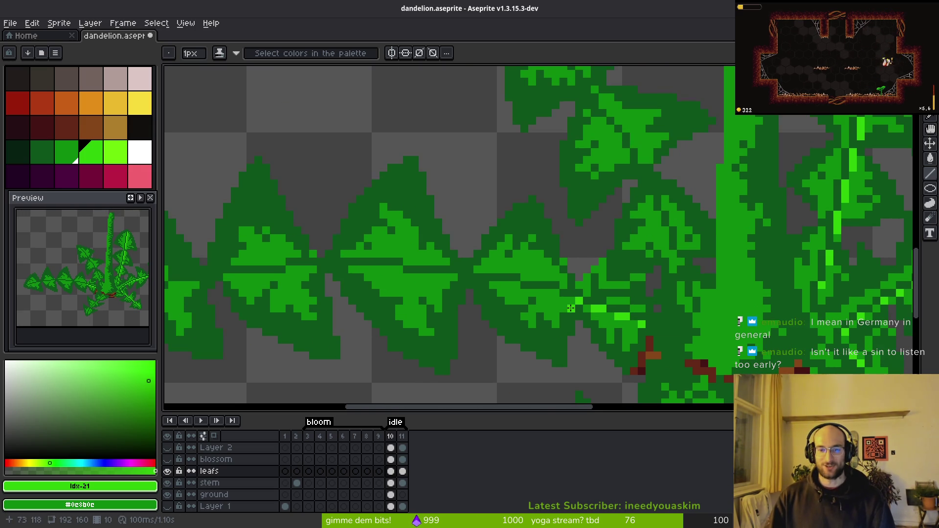
drag(515, 277, 496, 271)
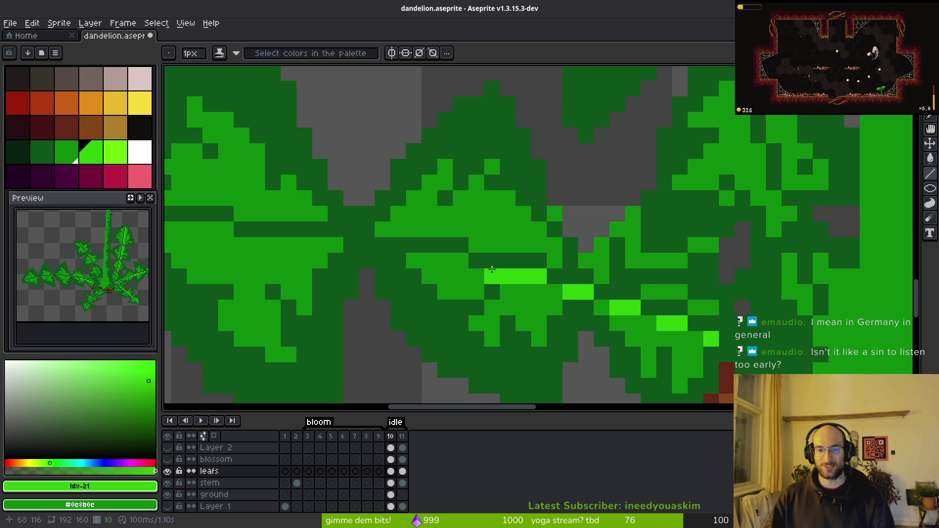
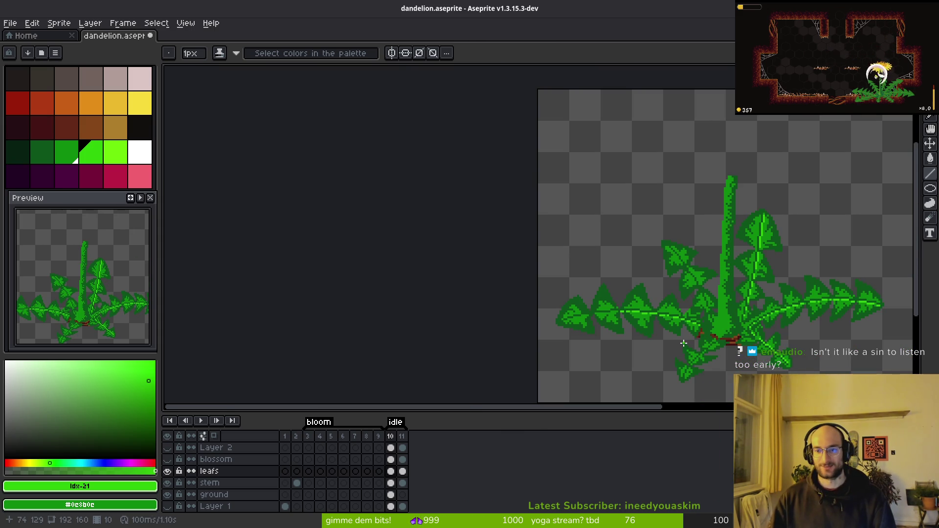
Draw a bright-green midrib highlight along the left rosette leaf's central vein
scroll(625, 303, up, 8)
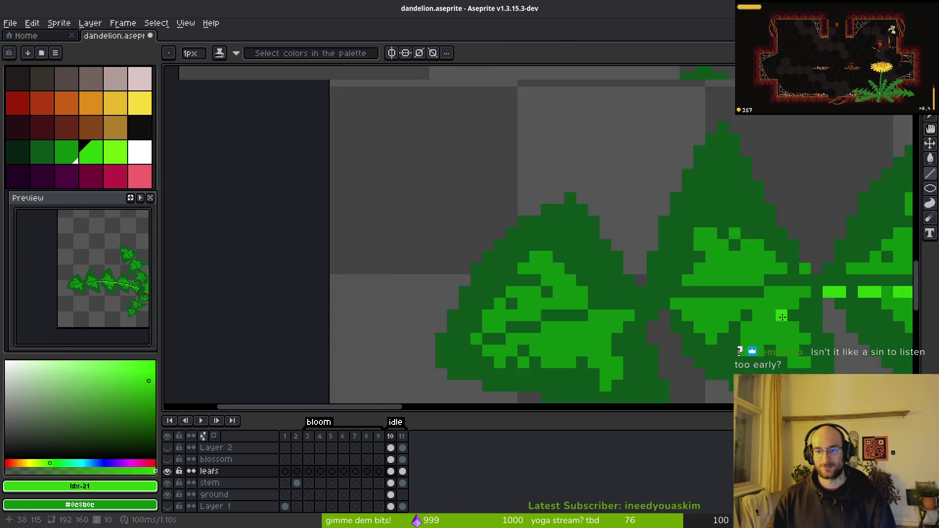
scroll(817, 273, right, 2)
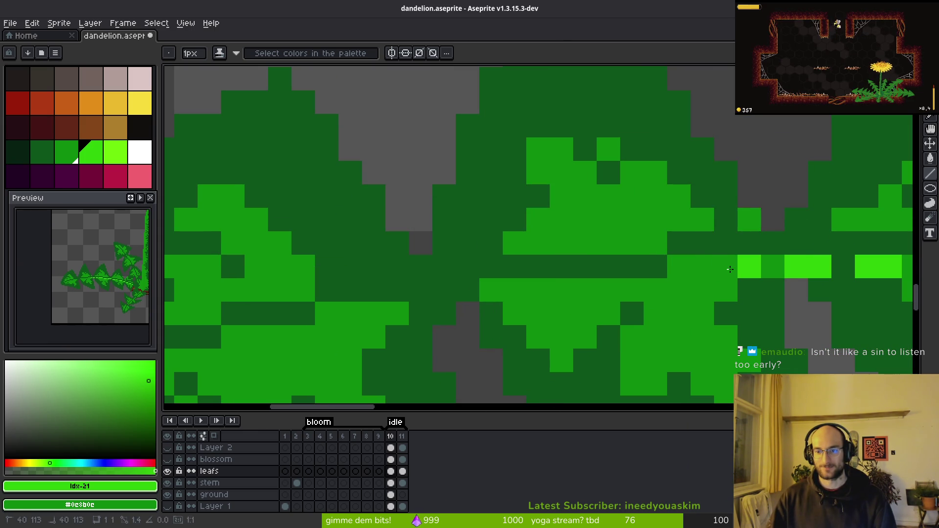
click(607, 290)
click(584, 290)
click(538, 290)
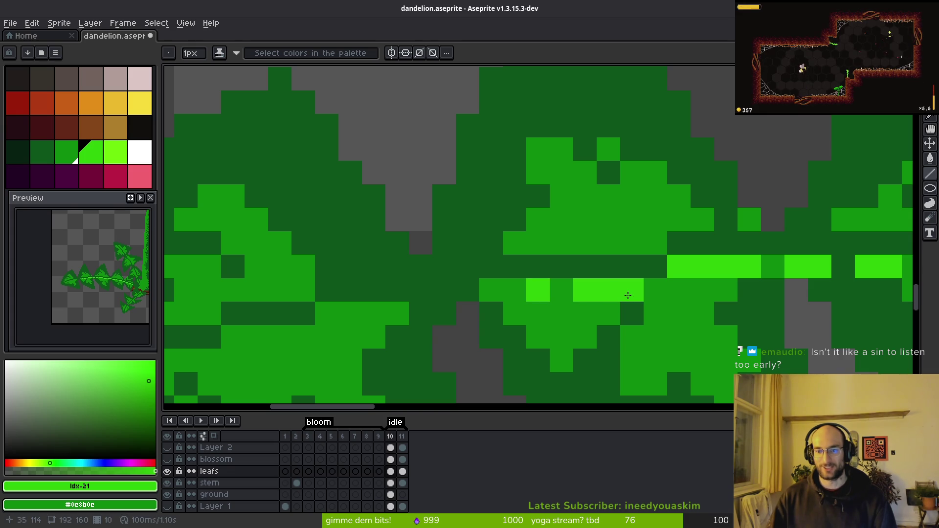
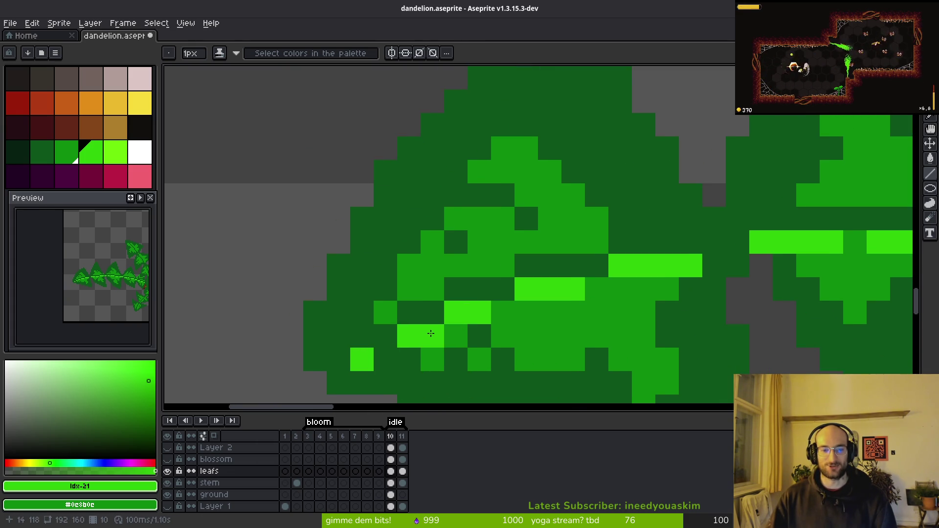
Repaint the stray dark pixel on the long leaves' bright midrib with the background colour
scroll(582, 277, right, 5)
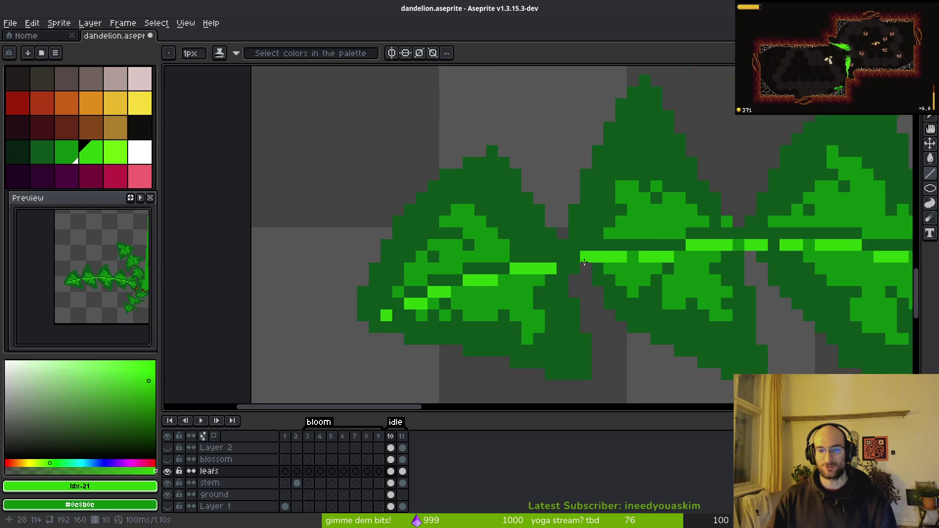
scroll(555, 273, down, 2)
scroll(555, 273, up, 2)
right_click(564, 251)
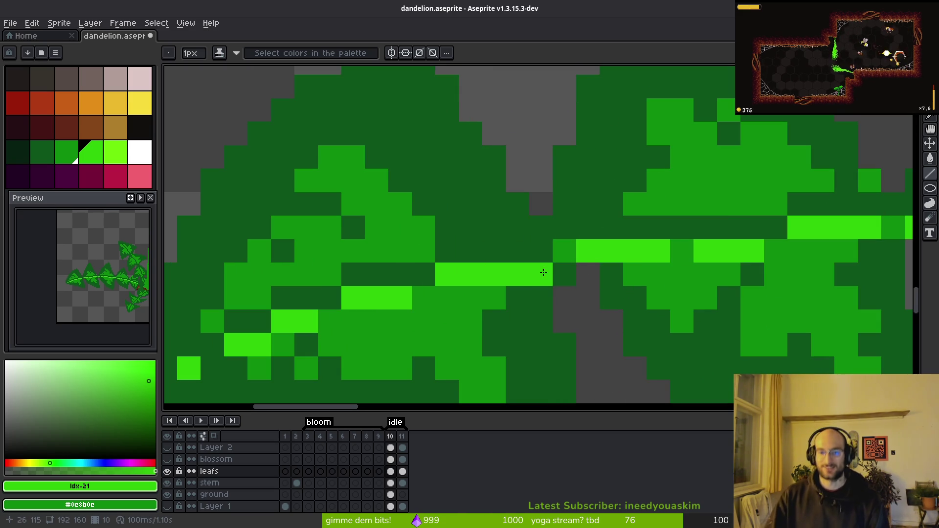
scroll(660, 303, down, 5)
scroll(655, 297, up, 3)
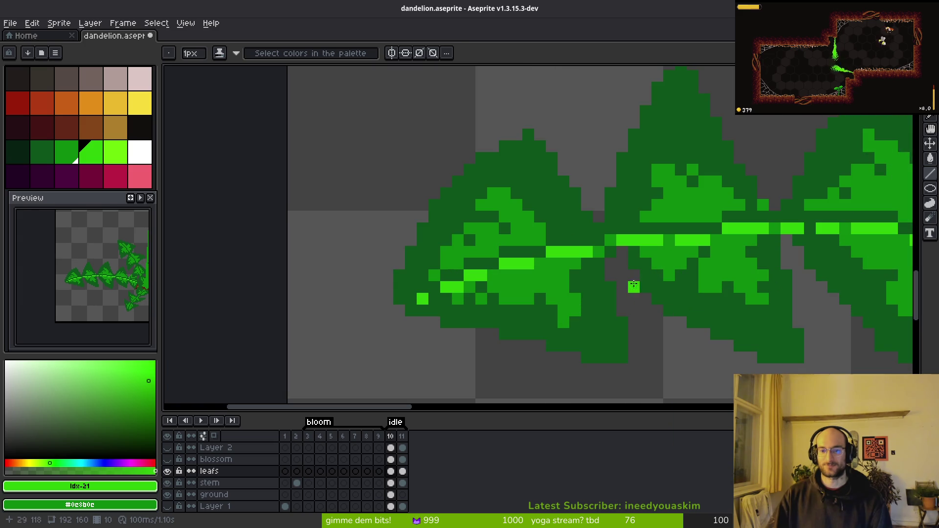
scroll(689, 260, down, 4)
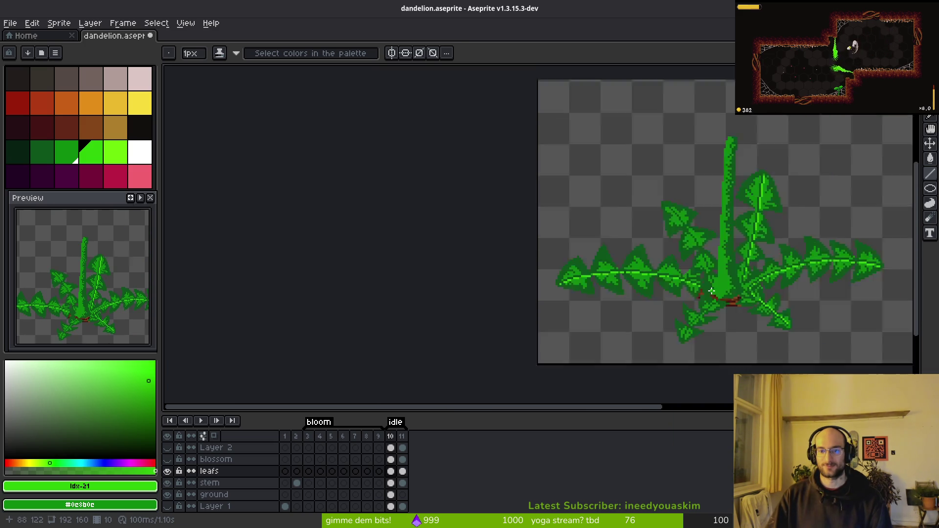
scroll(723, 272, up, 5)
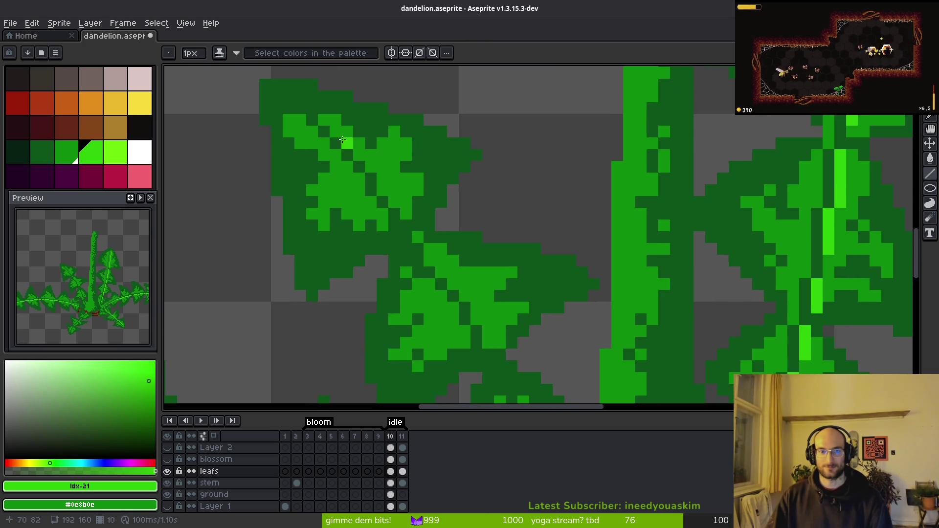
Paint bright-green midrib pixels diagonally up the upper-left leaf toward its tip
drag(304, 119, 431, 189)
click(507, 261)
click(495, 237)
click(483, 225)
click(424, 179)
click(412, 167)
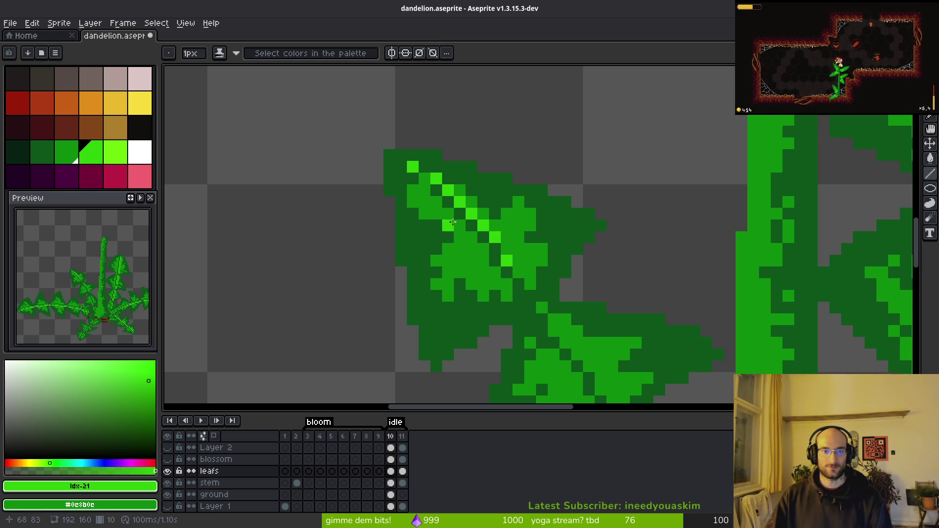
Eyedrop the dark leaf green from the canvas, then choose highlight green #2fc809
scroll(452, 221, down, 3)
scroll(472, 233, up, 5)
alt+click(422, 181)
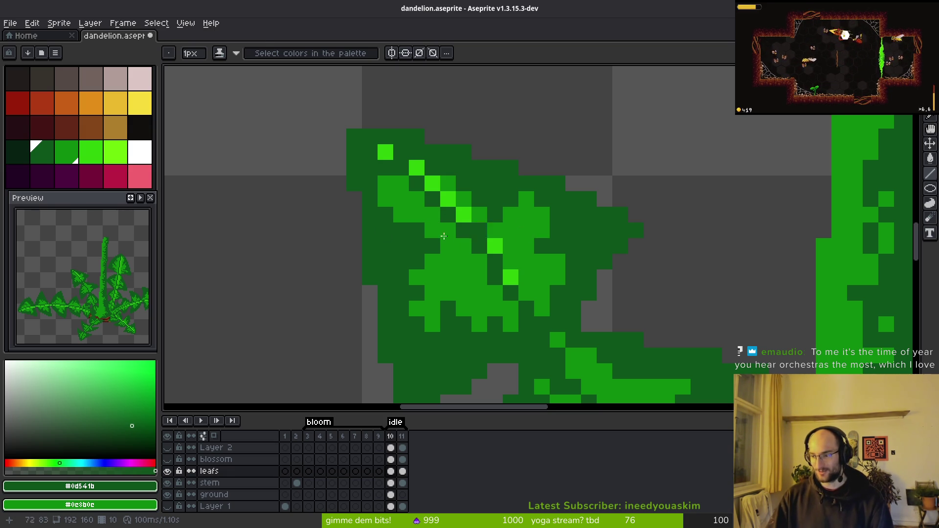
alt+click(416, 167)
Place #2fc809 highlight pixels near the leaf tip, correcting one misplaced pixel, and along the diagonal
click(397, 157)
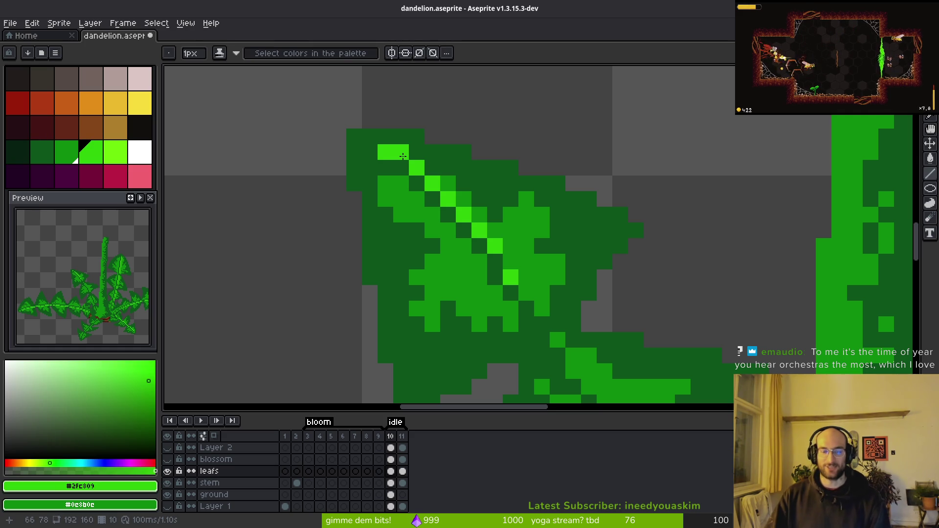
key(ctrl+z)
click(403, 159)
mouse_move(587, 339)
mouse_down()
mouse_move(499, 201)
mouse_move(559, 243)
mouse_move(435, 182)
mouse_up()
click(467, 202)
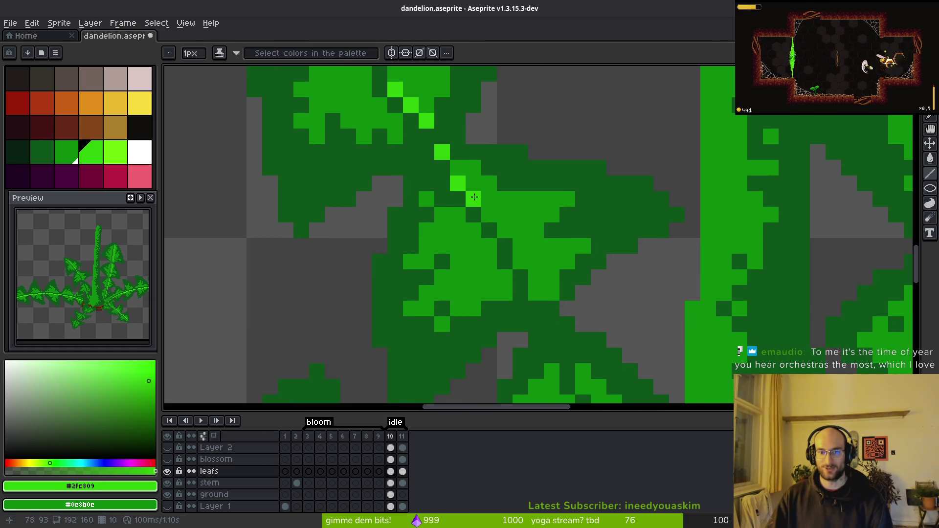
click(516, 250)
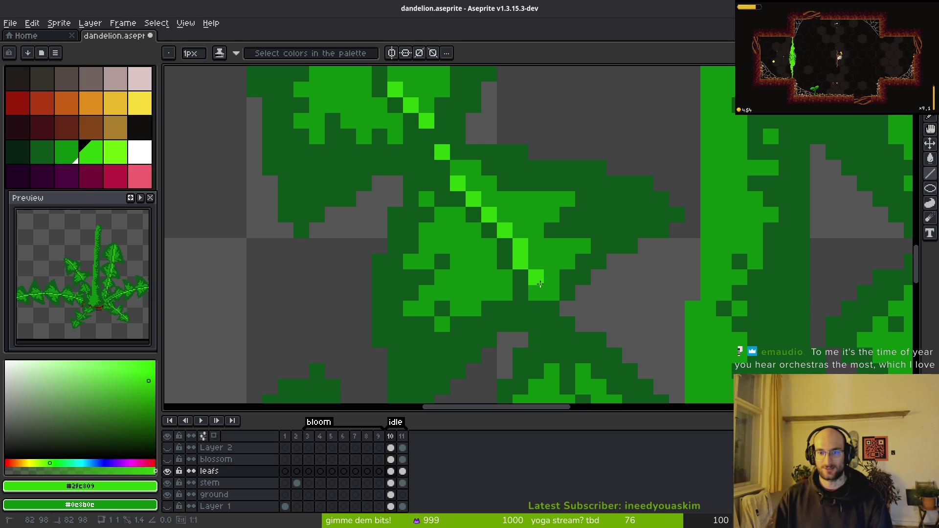
click(541, 295)
Continue the bright-green midrib down-right toward the stem, ending with two vertical pixels
drag(597, 309, 568, 192)
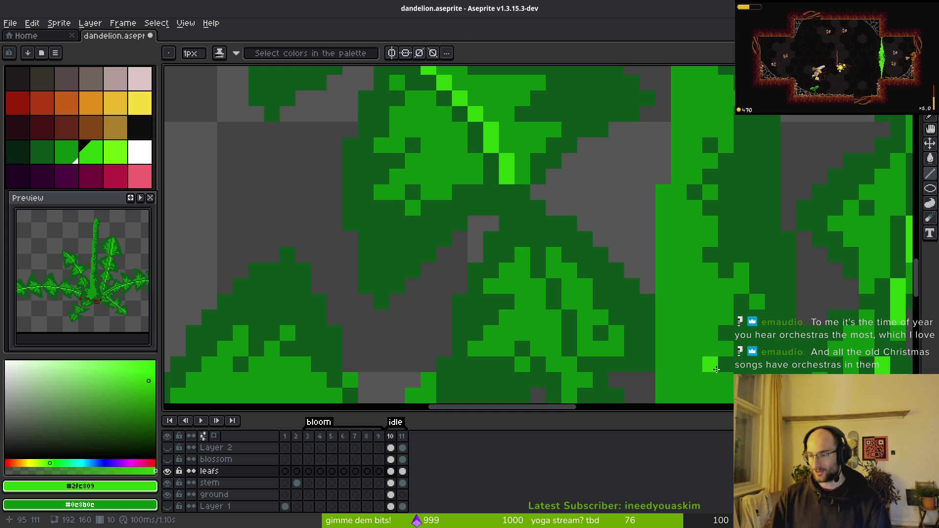
drag(493, 222, 506, 239)
click(541, 236)
click(545, 248)
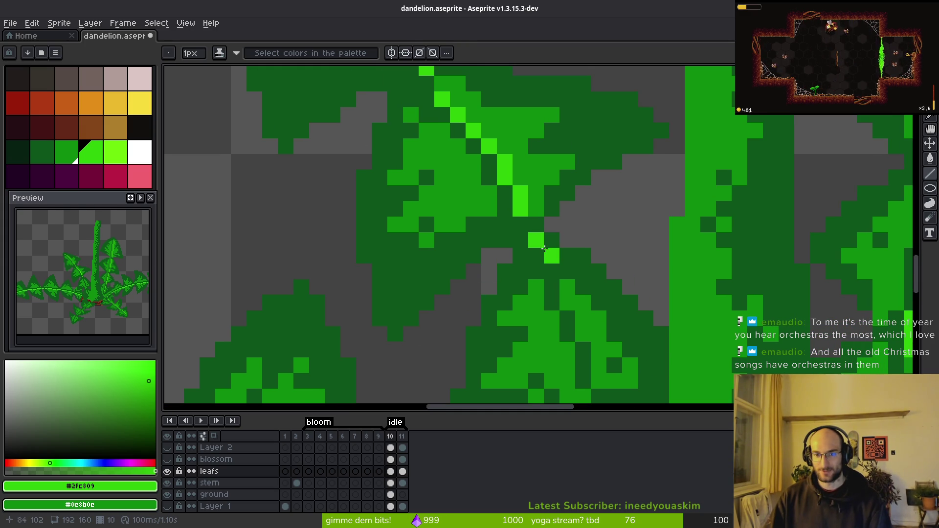
mouse_move(564, 286)
mouse_down()
mouse_move(567, 302)
mouse_move(553, 243)
mouse_up()
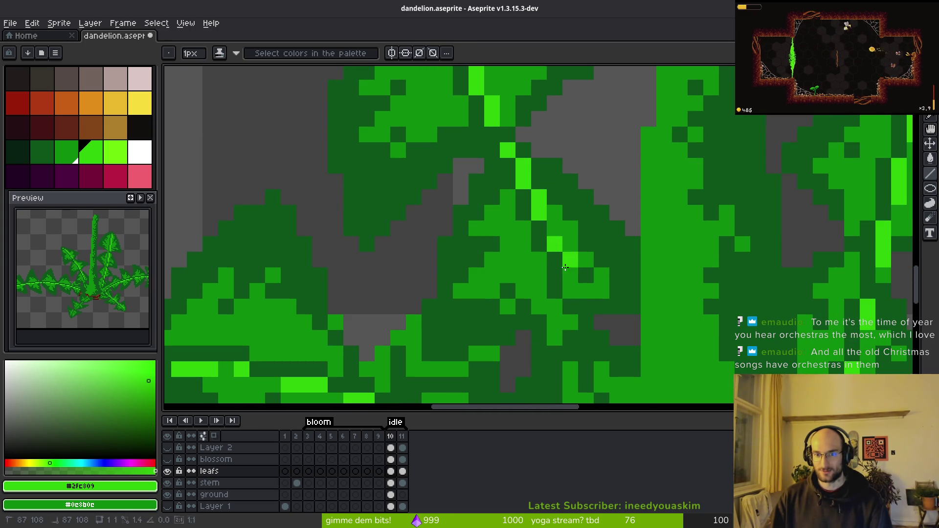
drag(570, 275, 569, 291)
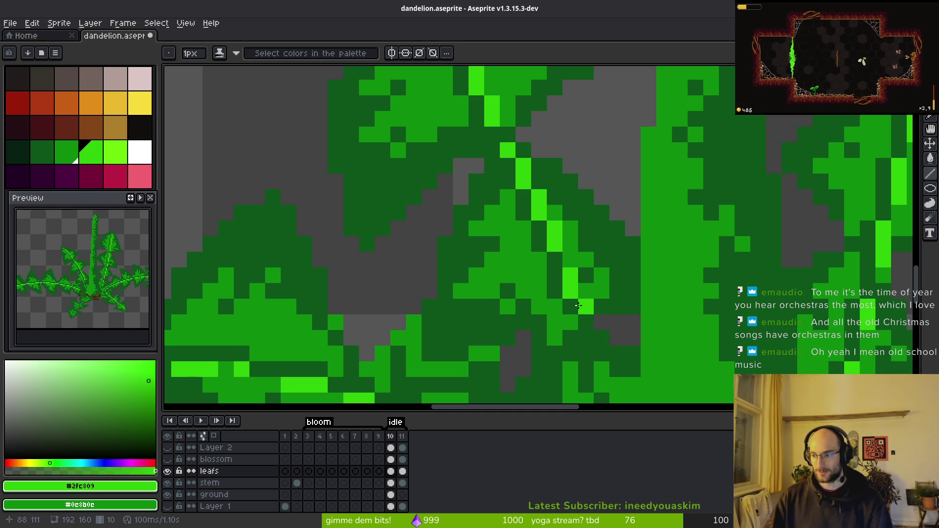
Add one more #2fc809 highlight pixel to the leaf near the stem's base
scroll(578, 306, down, 3)
scroll(578, 306, up, 5)
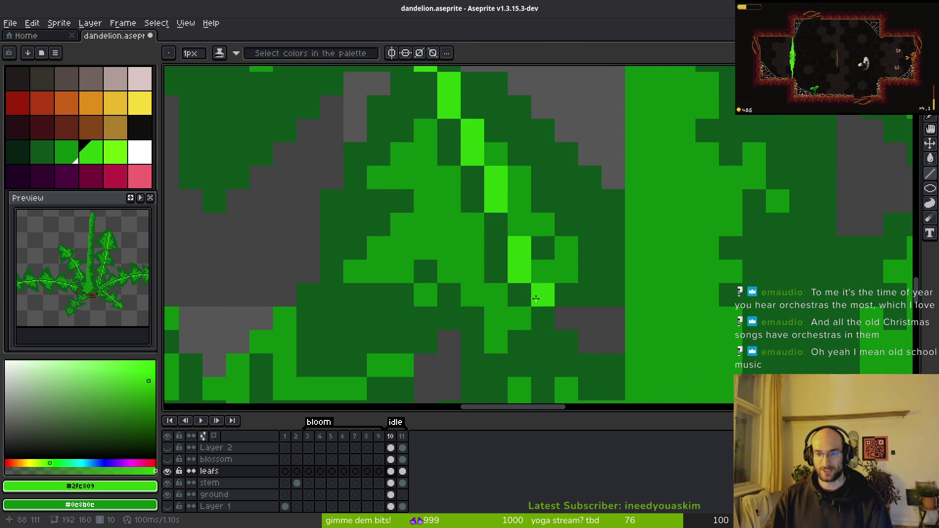
drag(566, 365, 516, 157)
scroll(519, 216, down, 4)
scroll(519, 216, up, 3)
click(522, 222)
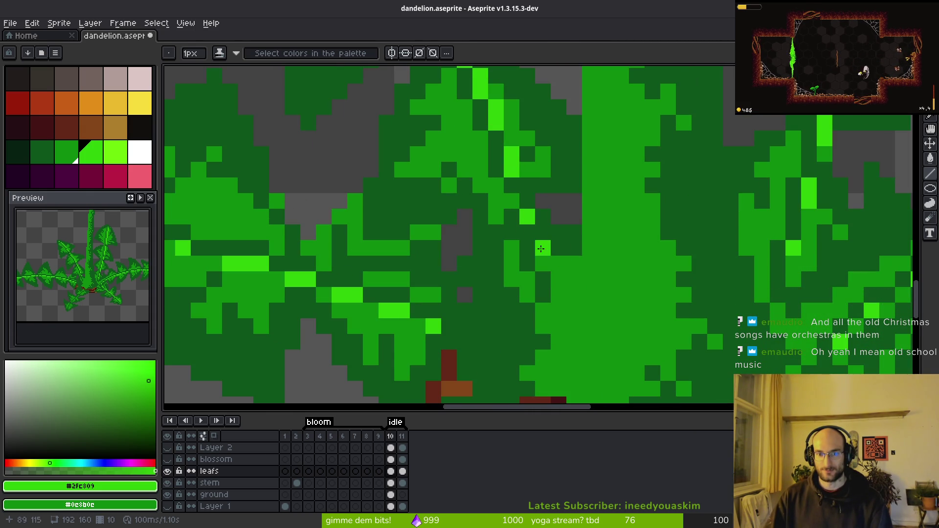
scroll(562, 233, down, 5)
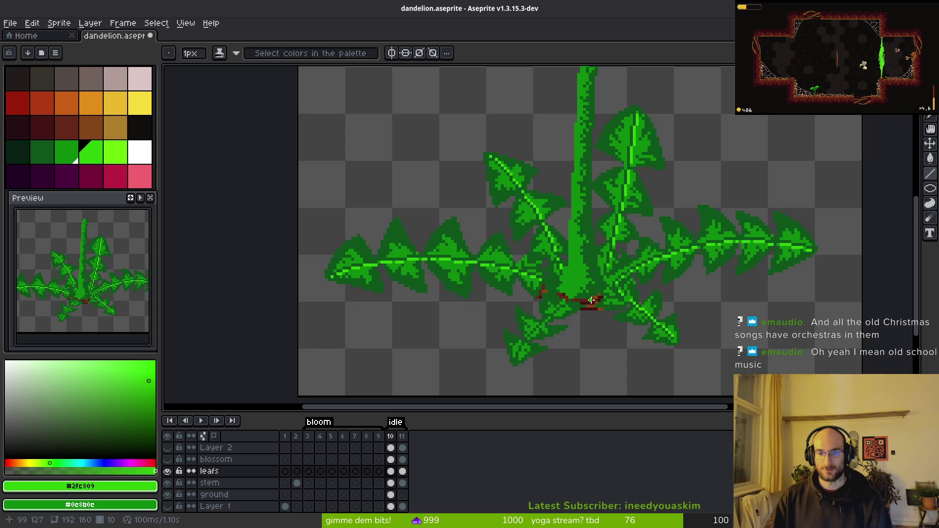
scroll(563, 234, up, 3)
scroll(567, 252, down, 4)
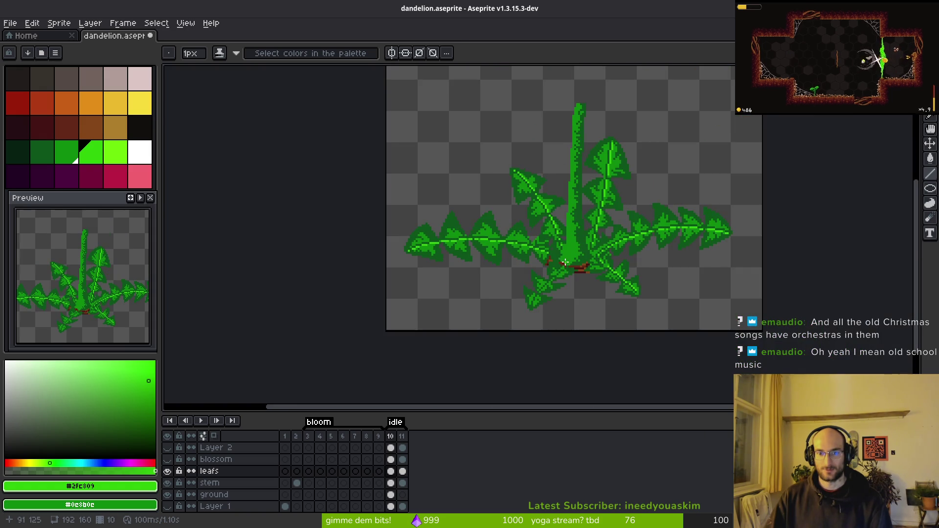
scroll(567, 276, up, 3)
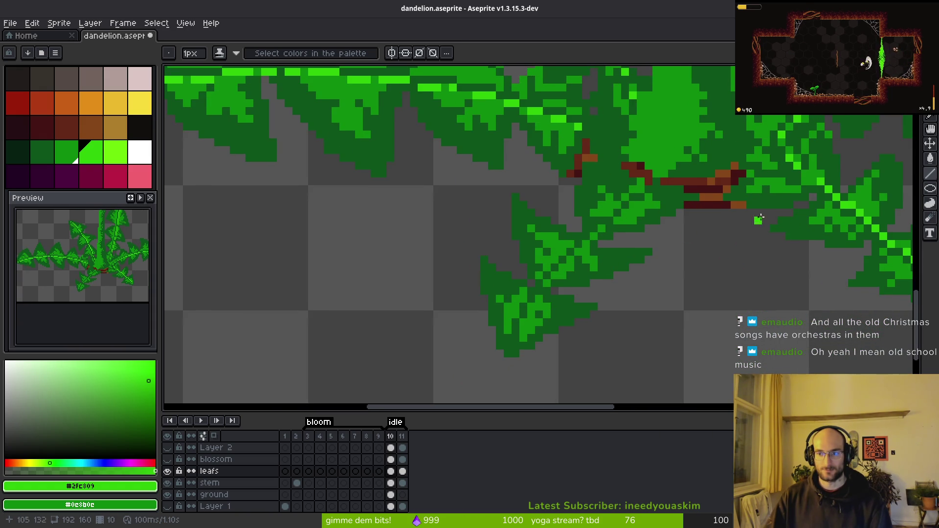
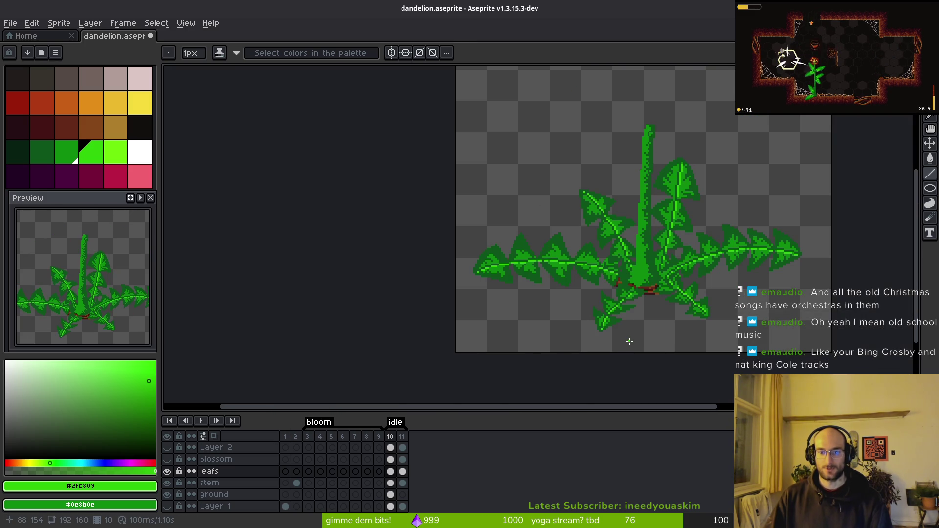
Make the blossom and Layer 2 layers visible again
scroll(675, 329, up, 6)
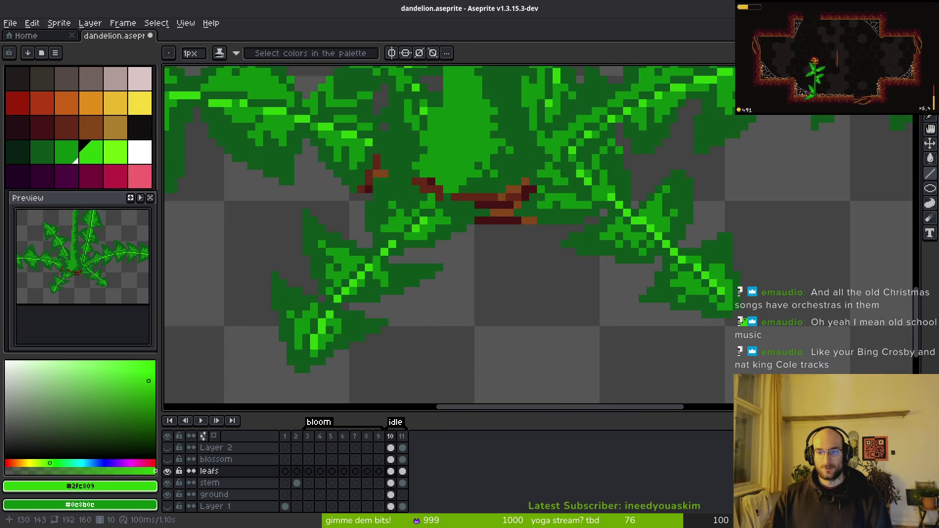
scroll(678, 342, down, 6)
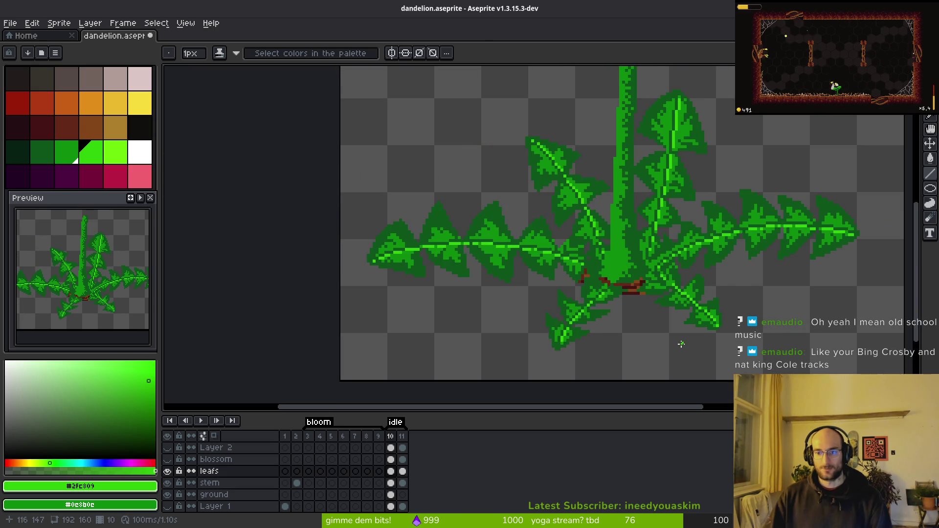
scroll(687, 344, up, 6)
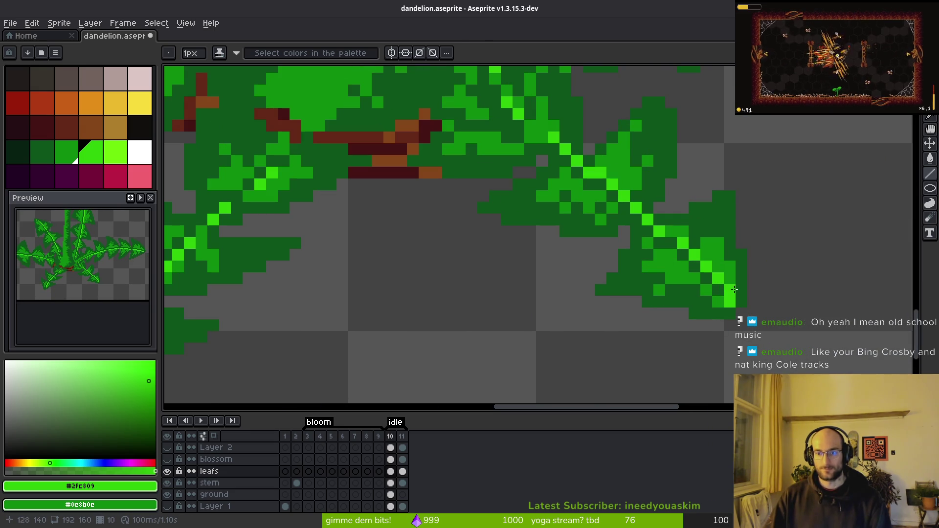
scroll(702, 335, down, 6)
scroll(703, 335, up, 6)
scroll(726, 343, down, 6)
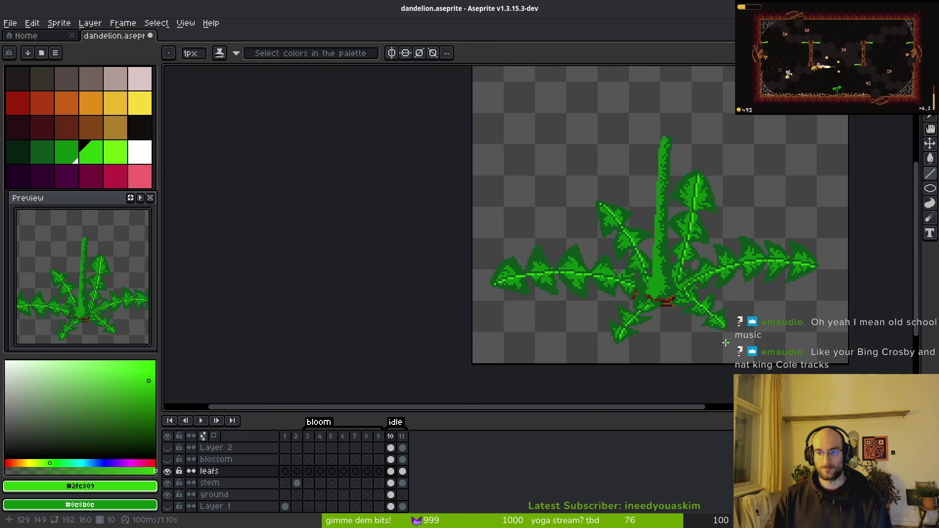
scroll(597, 287, down, 2)
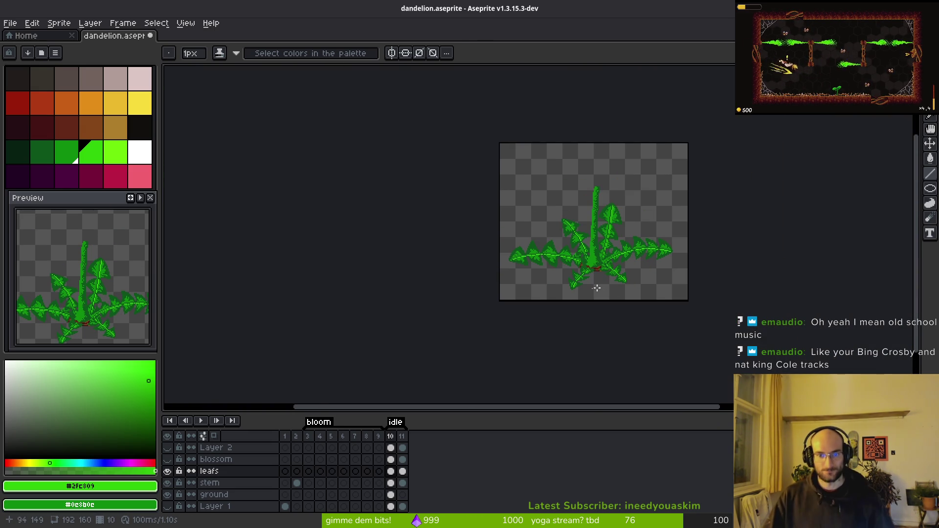
scroll(622, 267, up, 4)
scroll(575, 210, down, 2)
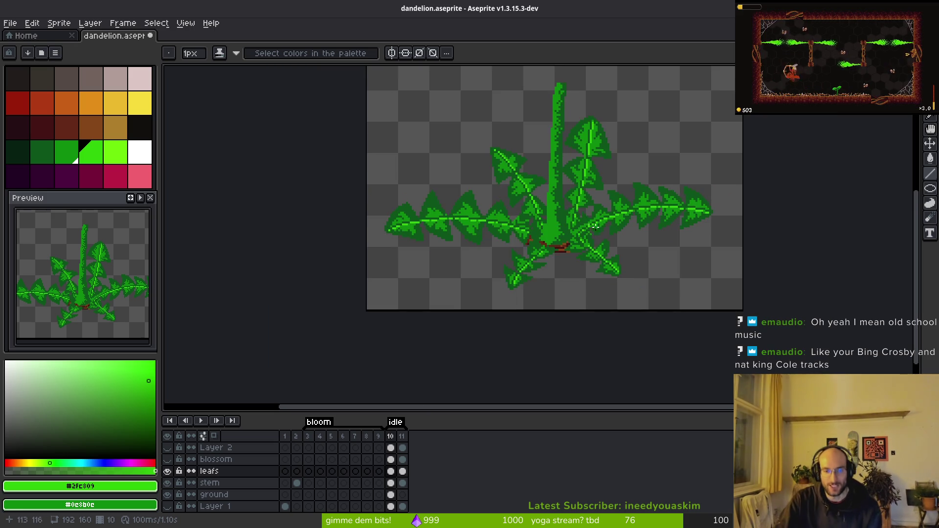
scroll(575, 209, up, 1)
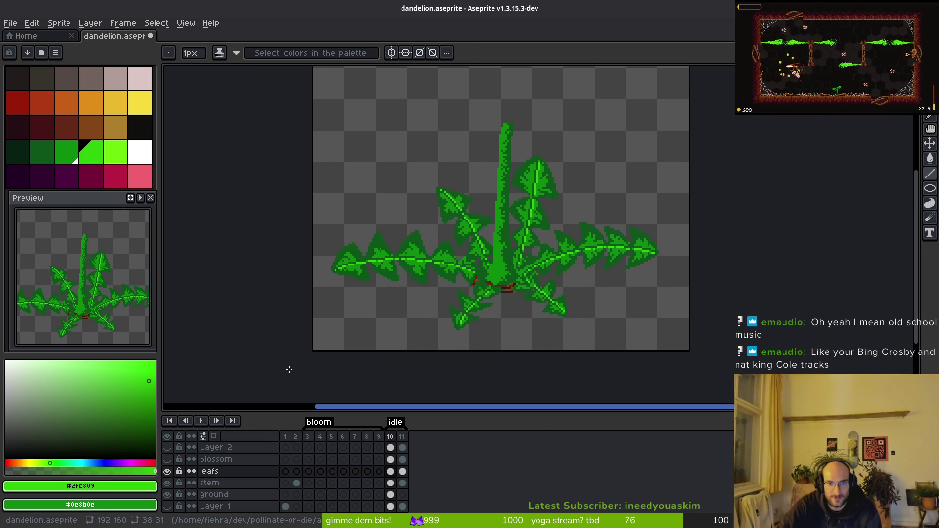
scroll(511, 286, down, 3)
scroll(504, 277, up, 1)
scroll(504, 277, up, 2)
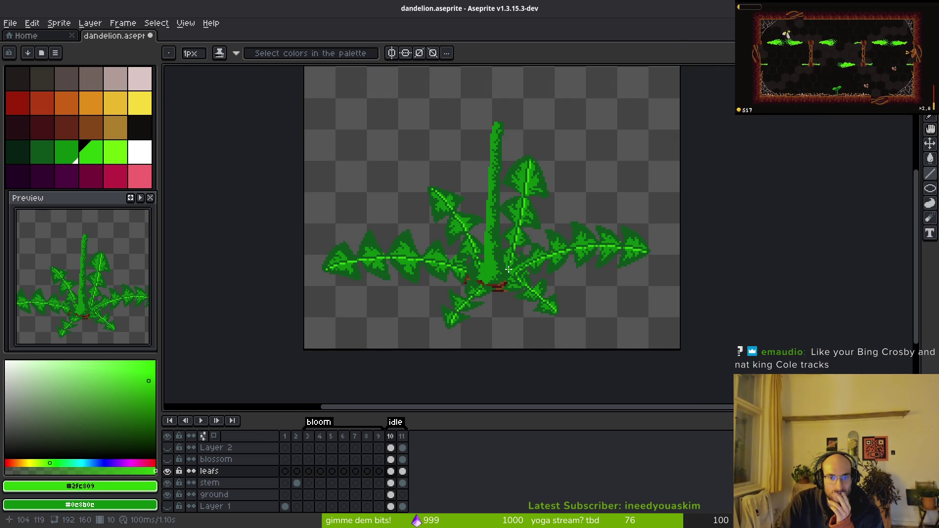
click(168, 460)
click(168, 447)
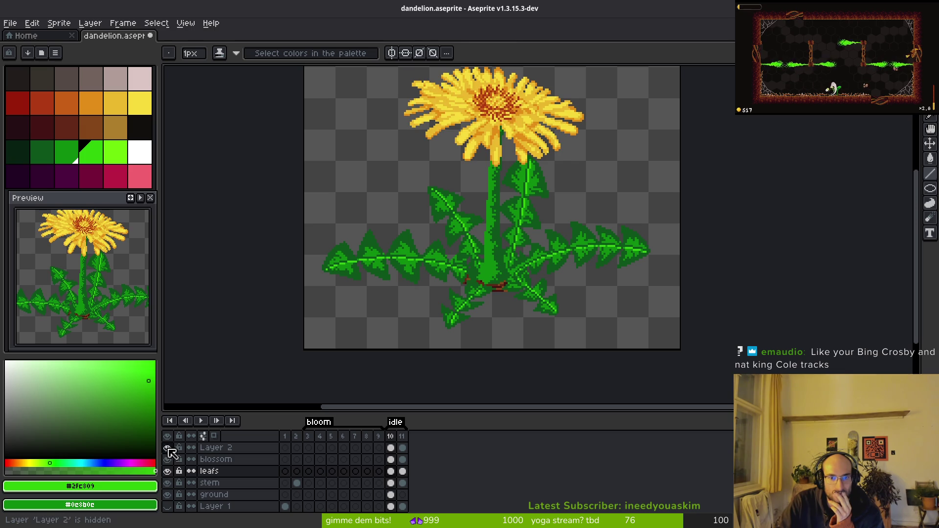
Recentre the dandelion, save the file and bring up the Export Sprite Sheet settings
scroll(546, 159, down, 2)
drag(533, 217, 491, 256)
key(ctrl+s)
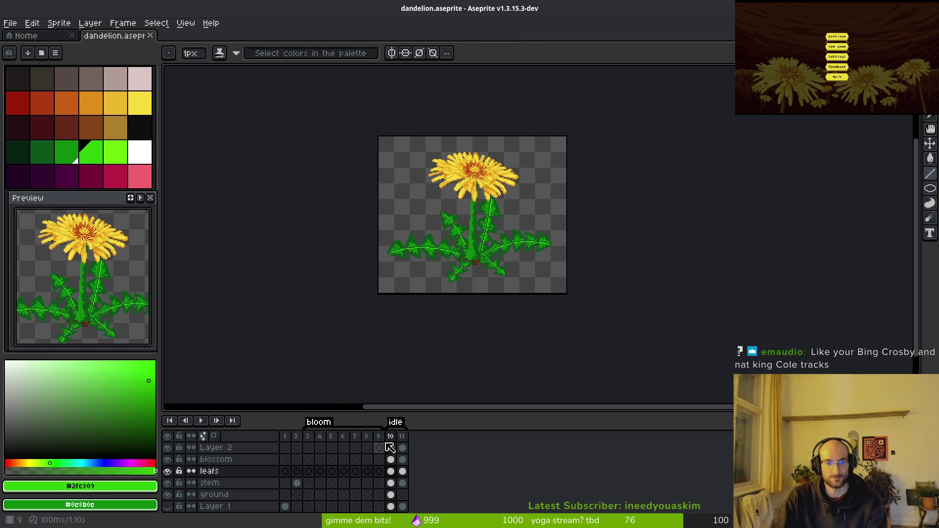
key(ctrl+e)
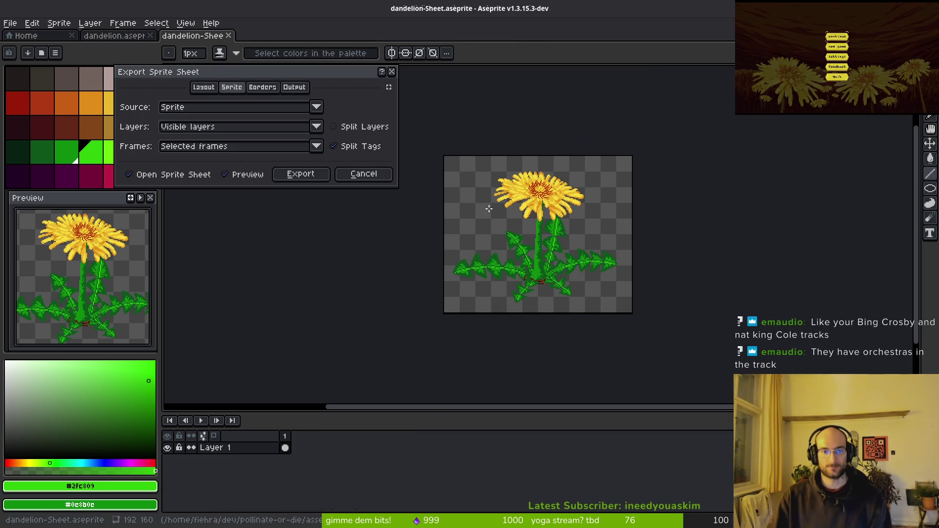
Export the sheet to art/objects/dandelion.png, overwriting the existing file
click(295, 174)
key(ctrl+shift+e)
click(237, 43)
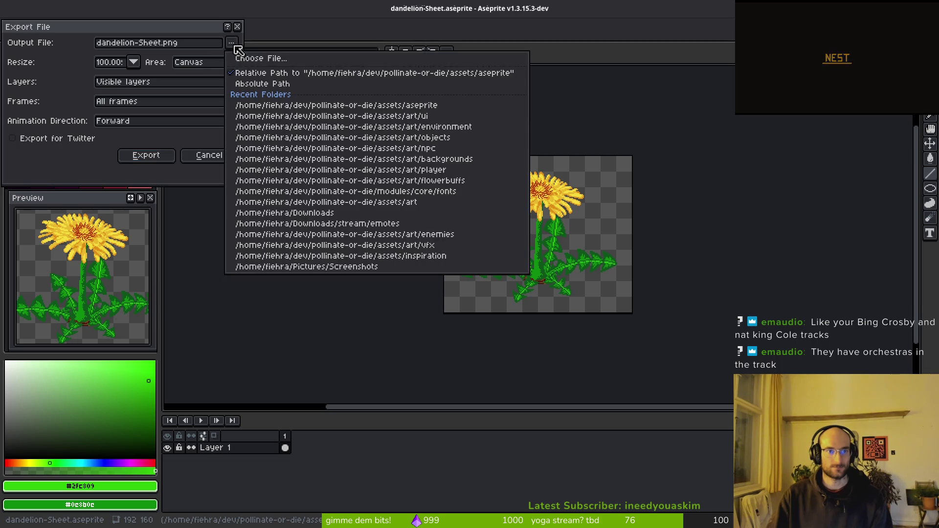
click(236, 59)
click(103, 59)
double_click(109, 119)
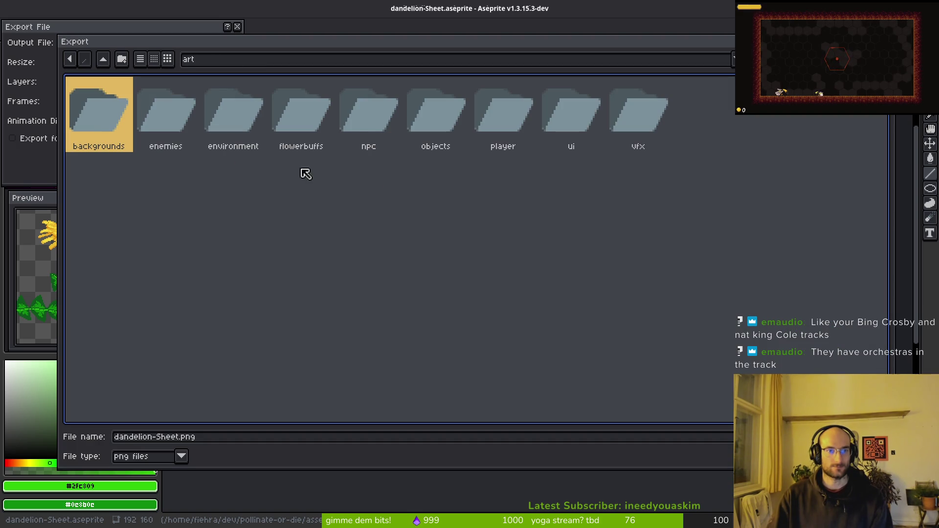
click(447, 123)
double_click(444, 126)
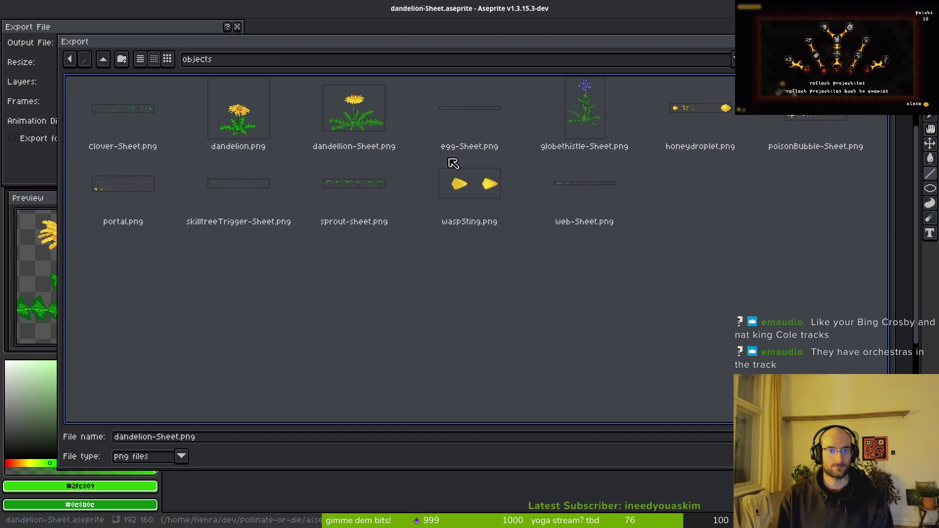
click(248, 124)
key(Return)
click(404, 295)
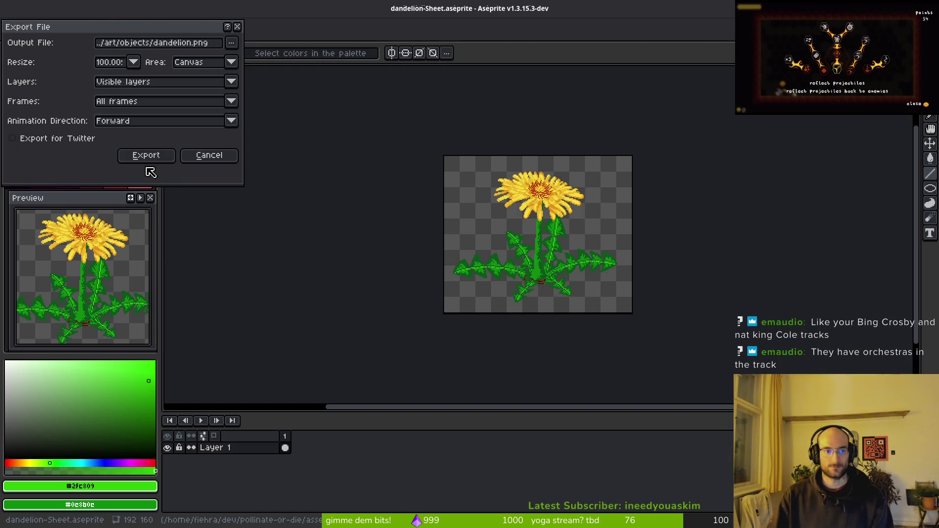
click(146, 155)
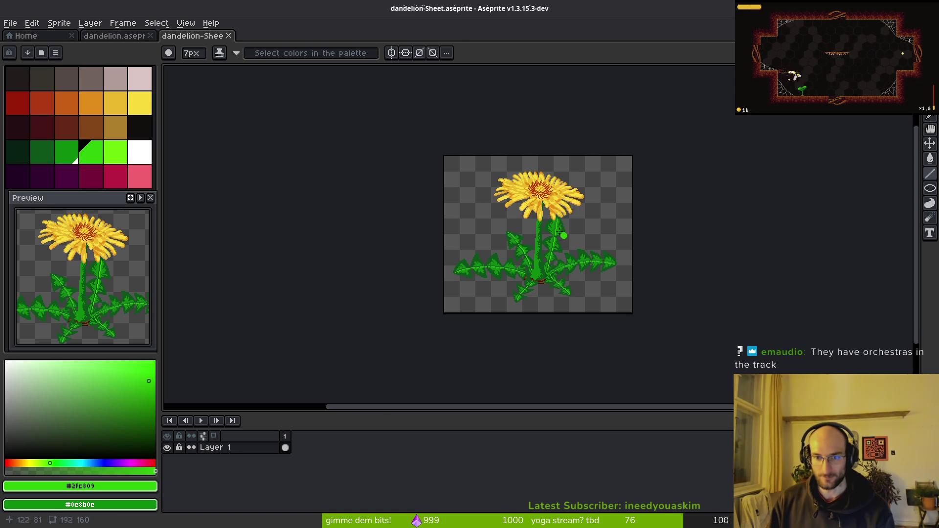
Return to dandelion.aseprite and select the stem layer's frame 10 cel with the pencil
scroll(497, 253, up, 4)
scroll(438, 224, down, 4)
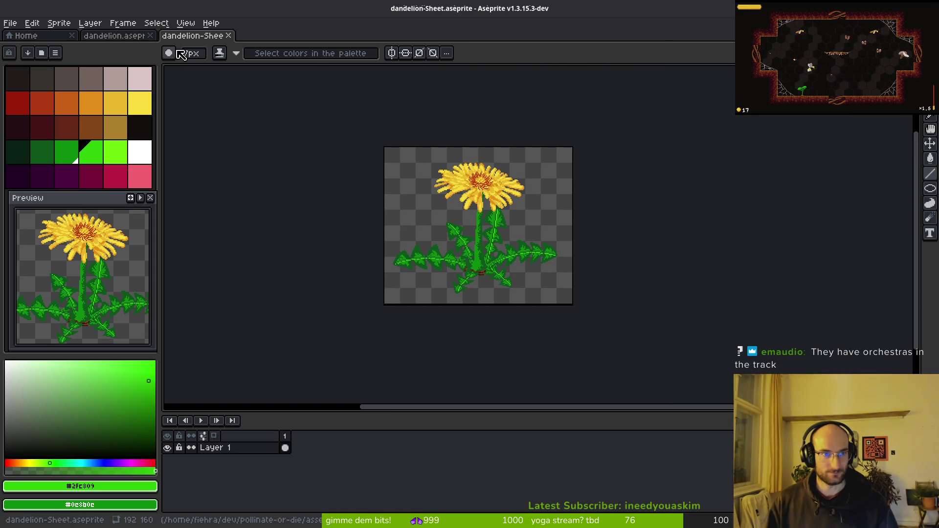
click(115, 35)
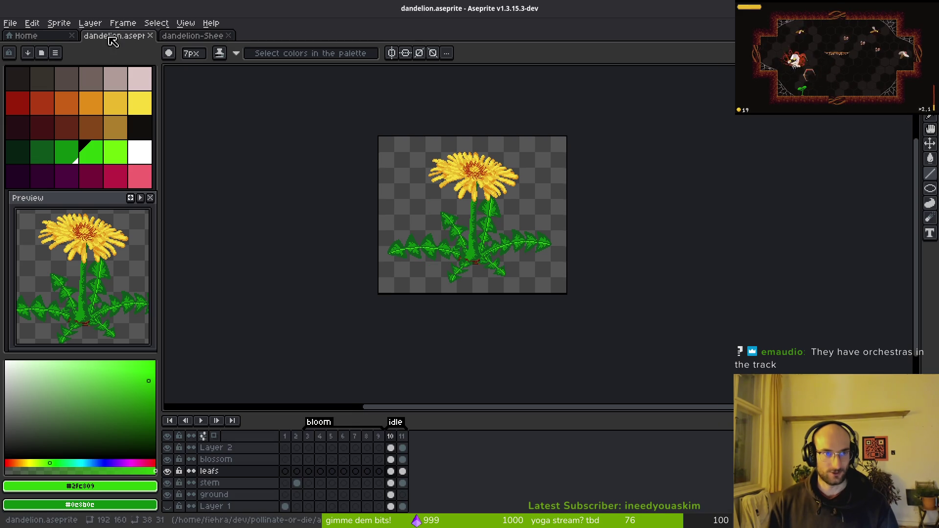
scroll(472, 225, up, 7)
click(230, 483)
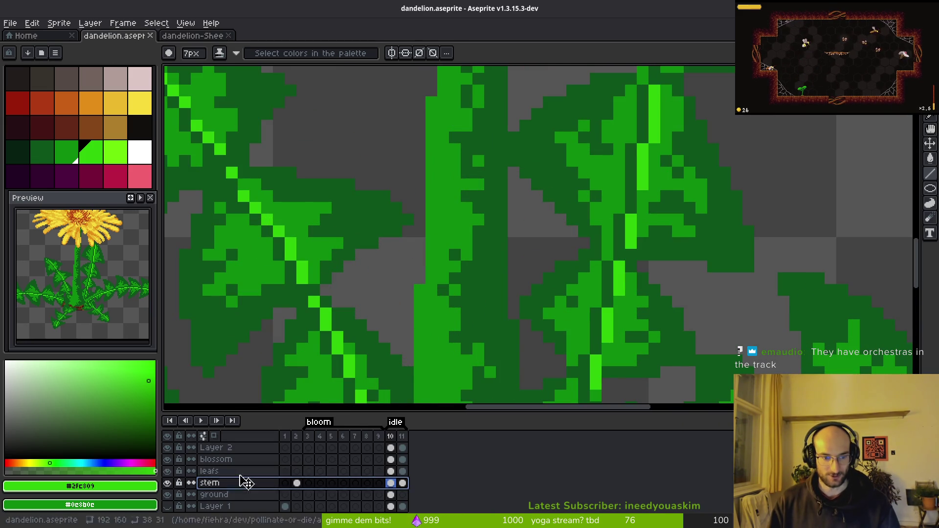
key(b)
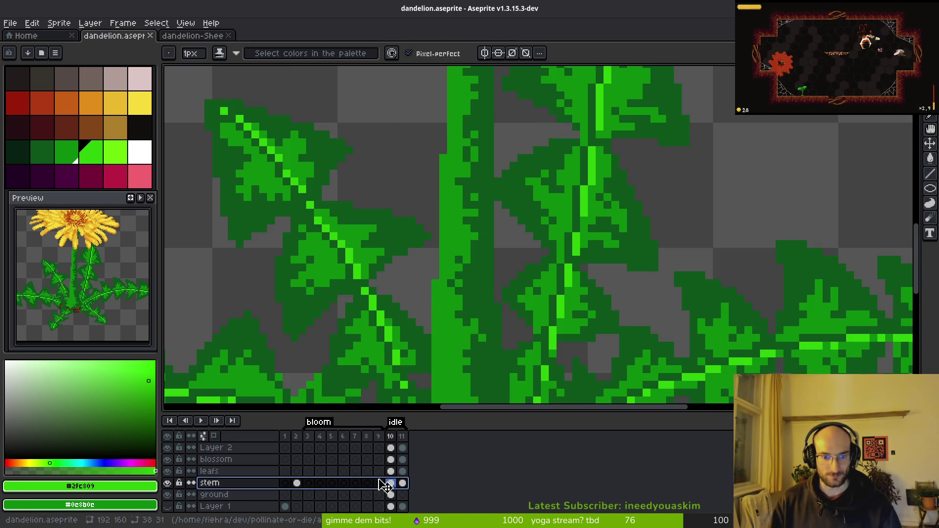
Draw a light-green highlight line down the stem, then hide the leafs layer
scroll(443, 298, up, 1)
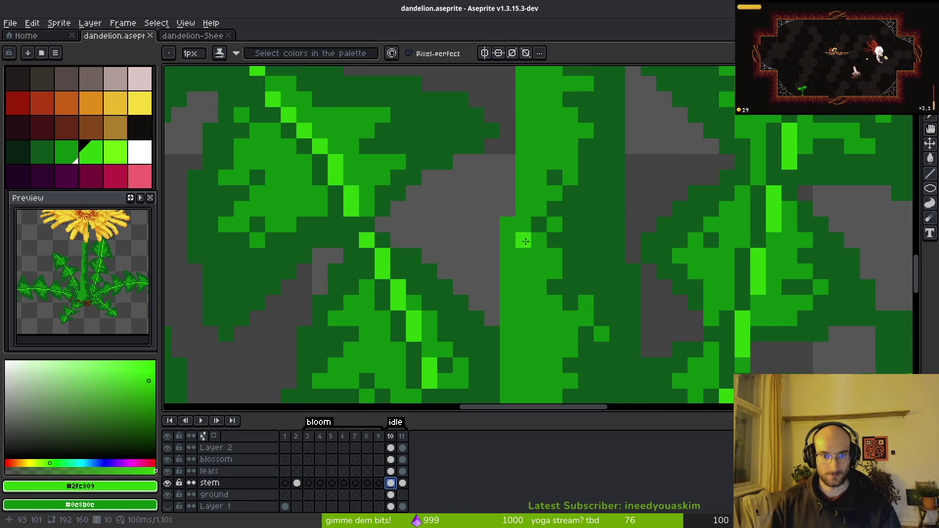
scroll(489, 274, down, 2)
scroll(565, 239, up, 3)
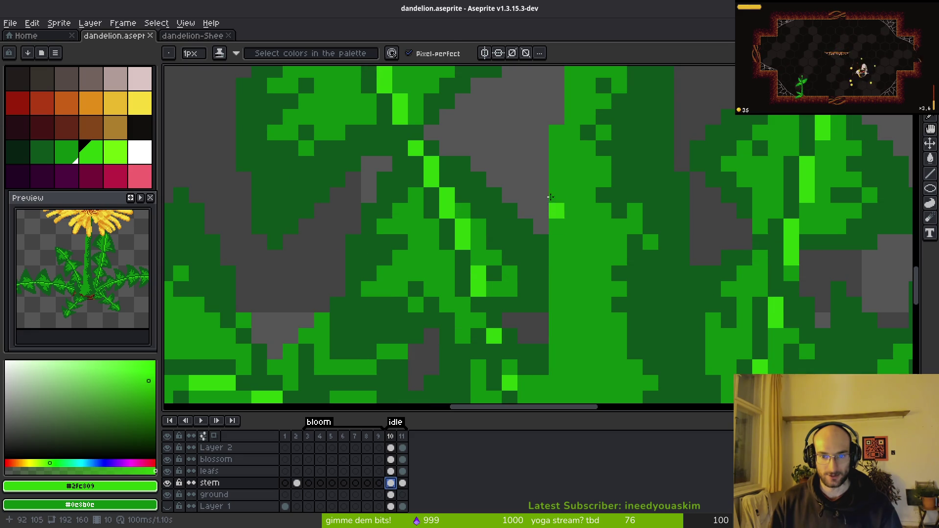
key(l)
drag(558, 130, 558, 259)
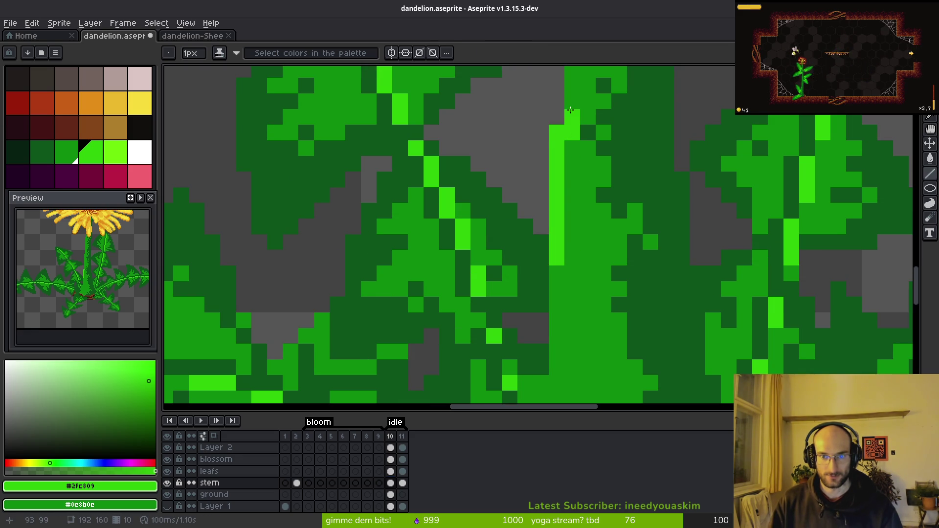
mouse_move(572, 336)
mouse_down()
mouse_move(587, 199)
mouse_move(590, 272)
mouse_up()
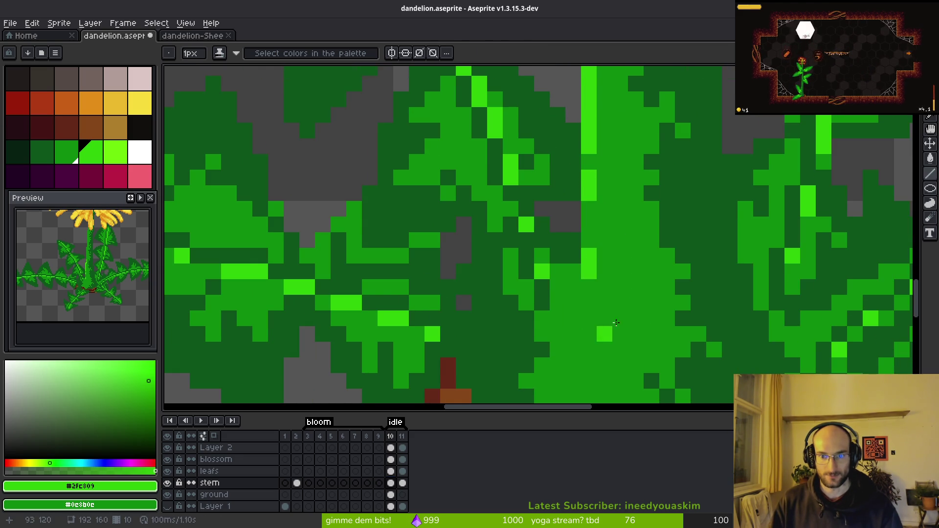
scroll(618, 262, down, 2)
click(168, 472)
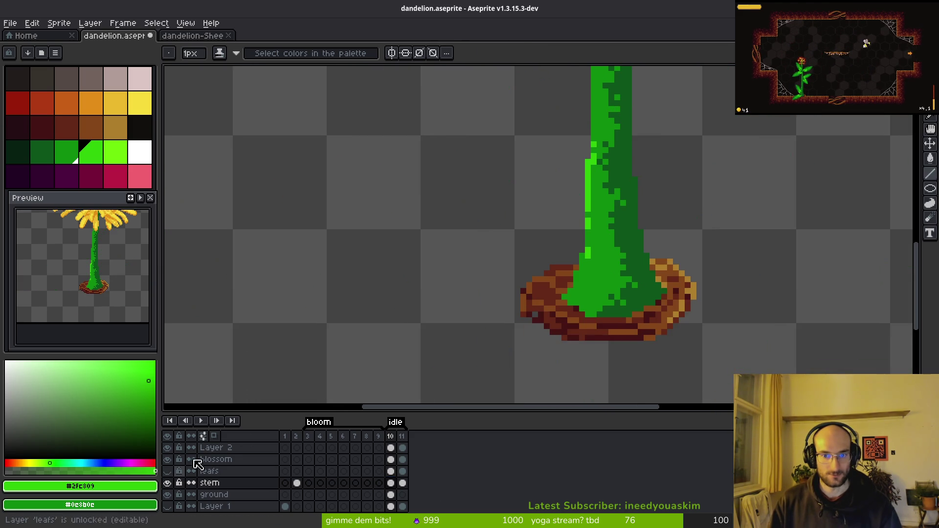
Extend the stem highlight and add light-green pixels along the stem's left edge
scroll(517, 217, up, 2)
drag(517, 217, 517, 230)
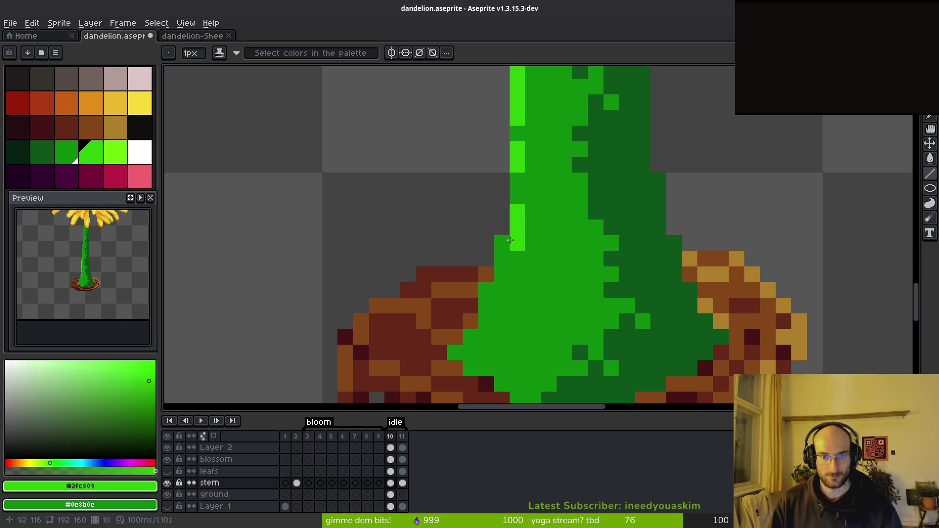
click(501, 258)
click(486, 289)
click(454, 352)
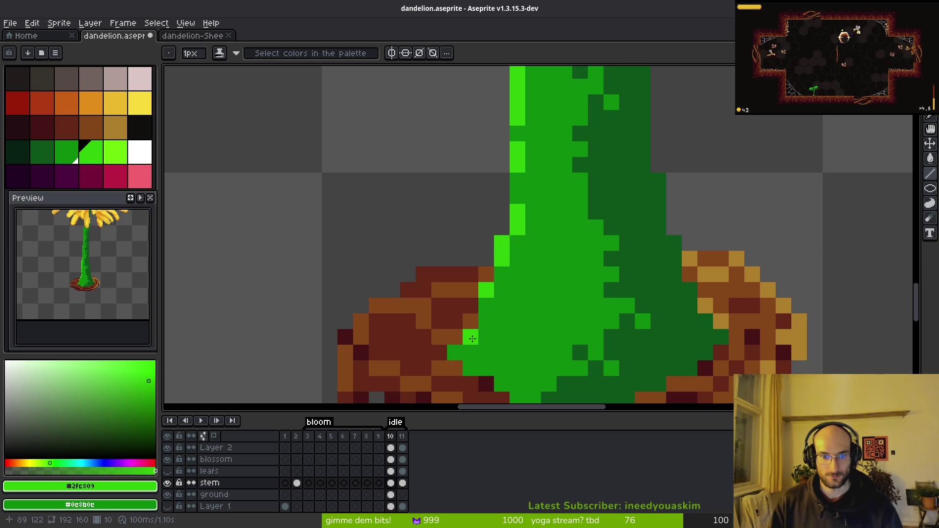
scroll(533, 320, down, 3)
scroll(569, 342, up, 2)
scroll(569, 342, up, 4)
click(524, 167)
click(558, 104)
scroll(557, 104, down, 4)
click(548, 161)
drag(548, 161, 550, 211)
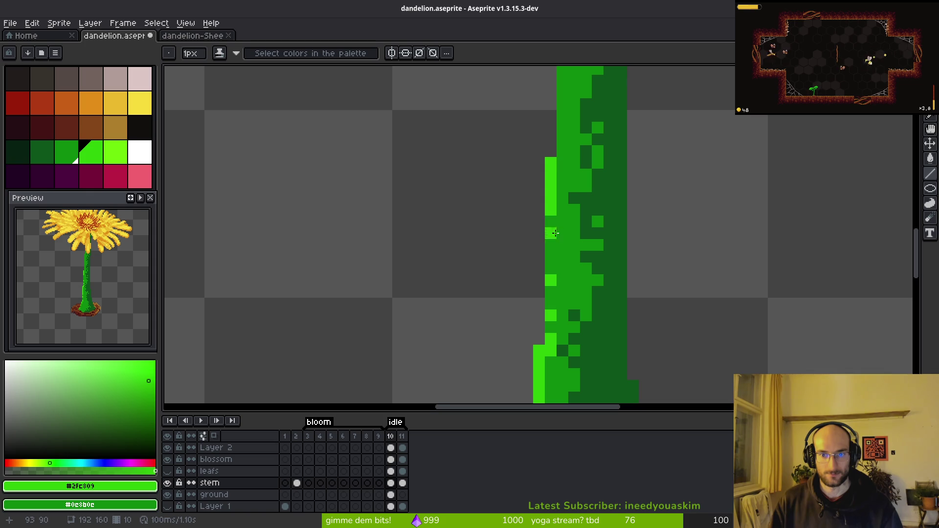
click(562, 126)
Paint more light-green runs and pixels further down the stem's left edge
scroll(562, 125, down, 3)
scroll(574, 283, up, 3)
drag(574, 256, 574, 220)
scroll(577, 235, down, 3)
scroll(587, 240, up, 3)
drag(597, 263, 595, 283)
click(592, 229)
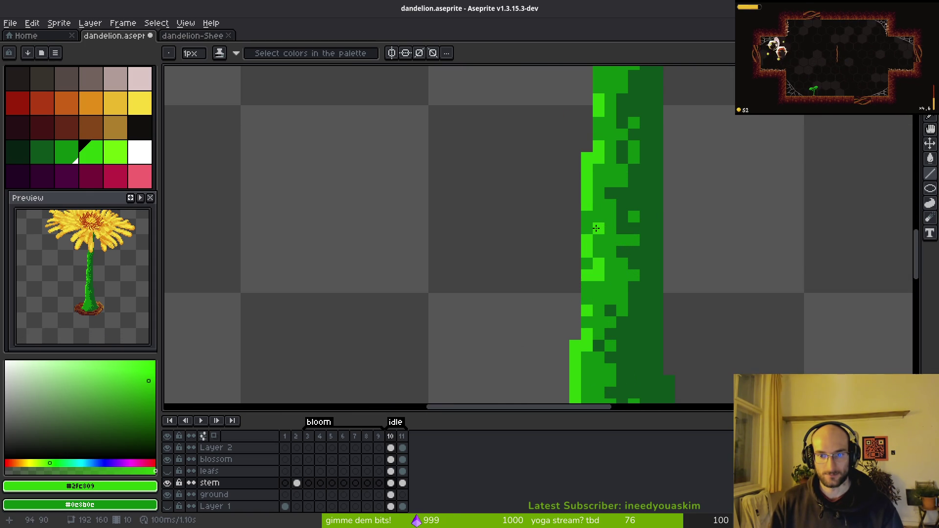
scroll(596, 291, down, 3)
scroll(593, 239, up, 4)
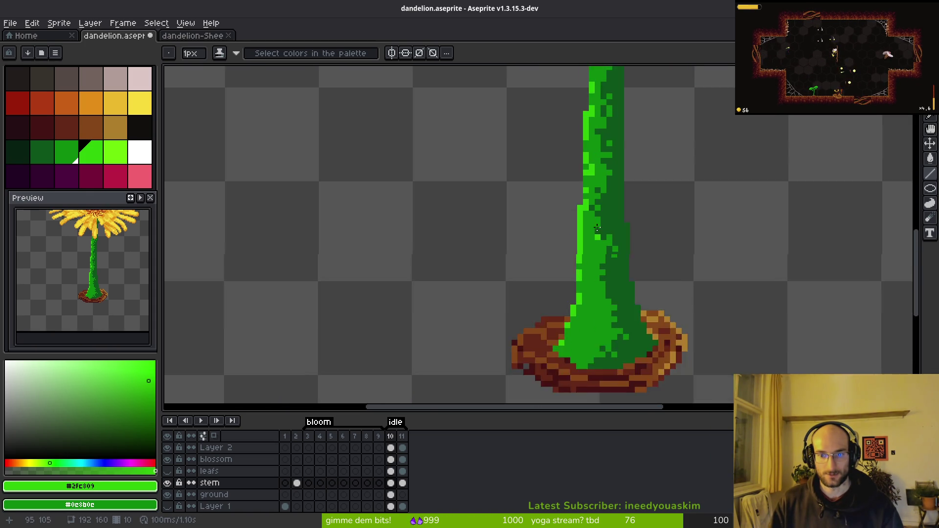
scroll(553, 244, down, 3)
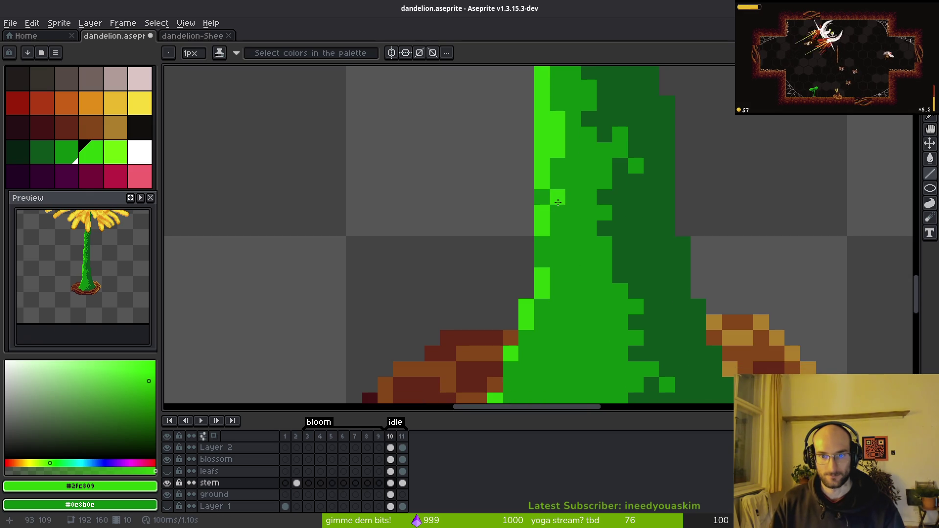
scroll(588, 307, down, 3)
scroll(589, 307, up, 3)
mouse_move(552, 351)
mouse_down()
mouse_move(592, 312)
mouse_move(616, 234)
mouse_up()
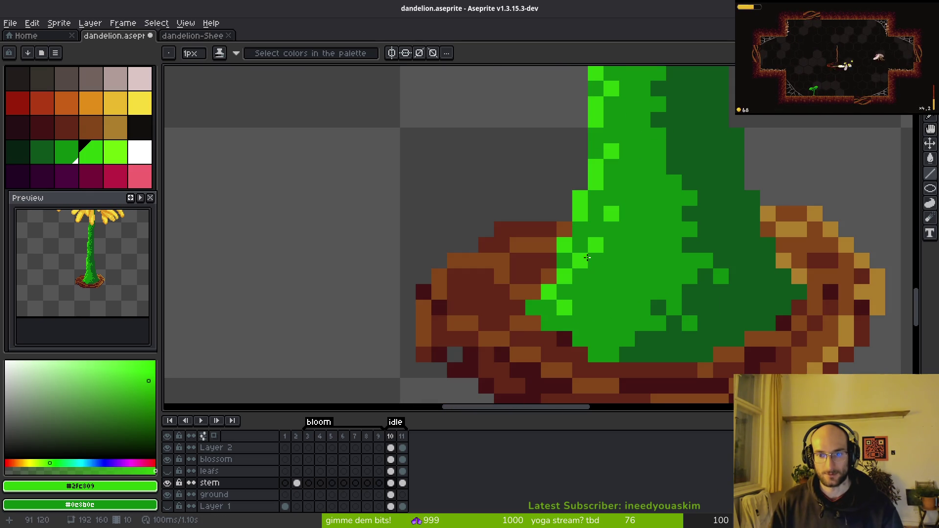
scroll(664, 297, down, 3)
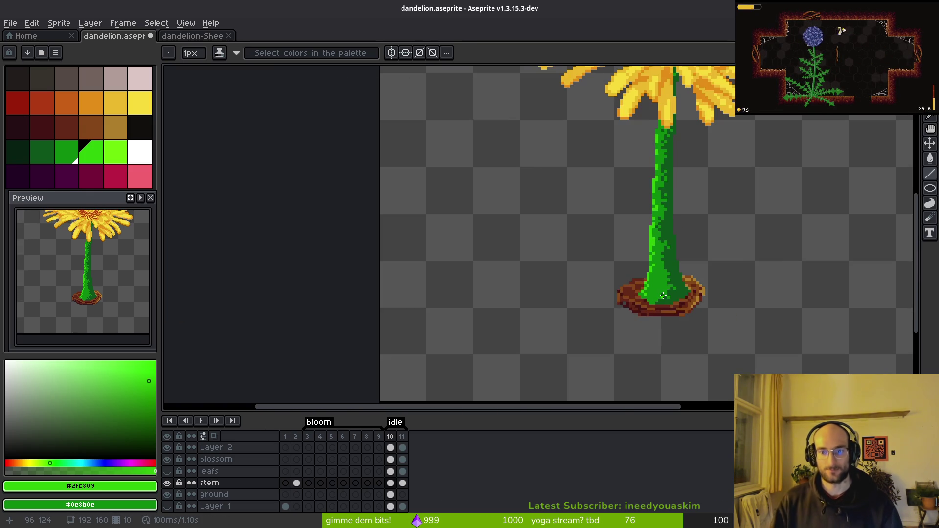
scroll(664, 297, down, 1)
scroll(568, 293, up, 5)
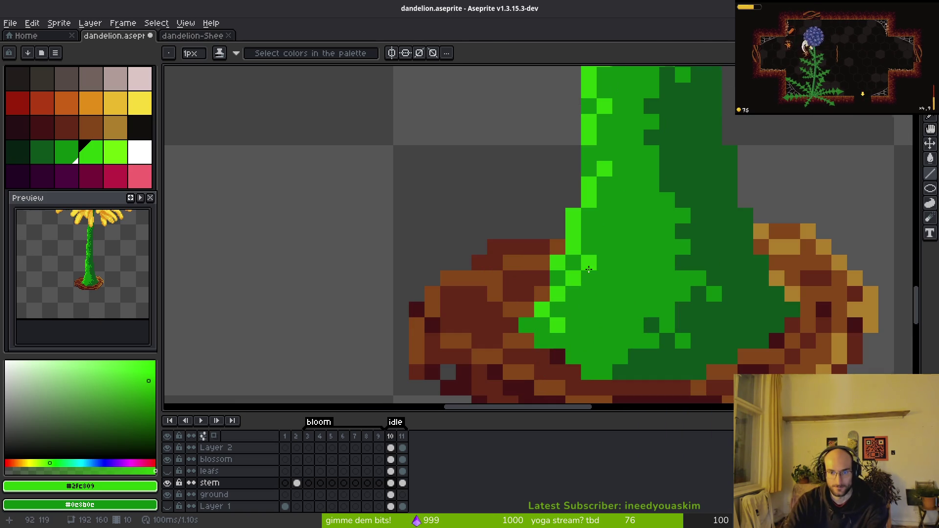
Paint bright green highlights on the stem base, adjust with undo/redo, and zoom out
mouse_move(568, 292)
mouse_down()
mouse_move(599, 342)
mouse_move(590, 345)
mouse_up()
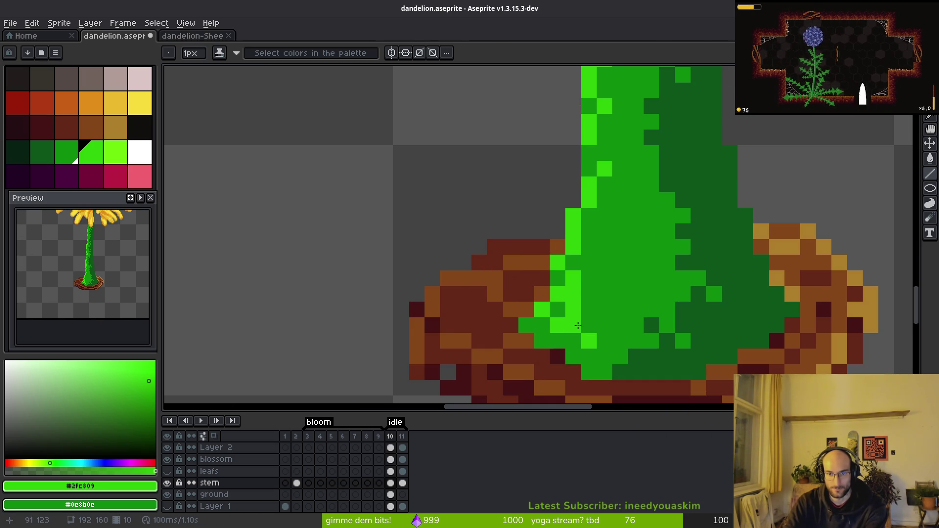
scroll(570, 324, down, 1)
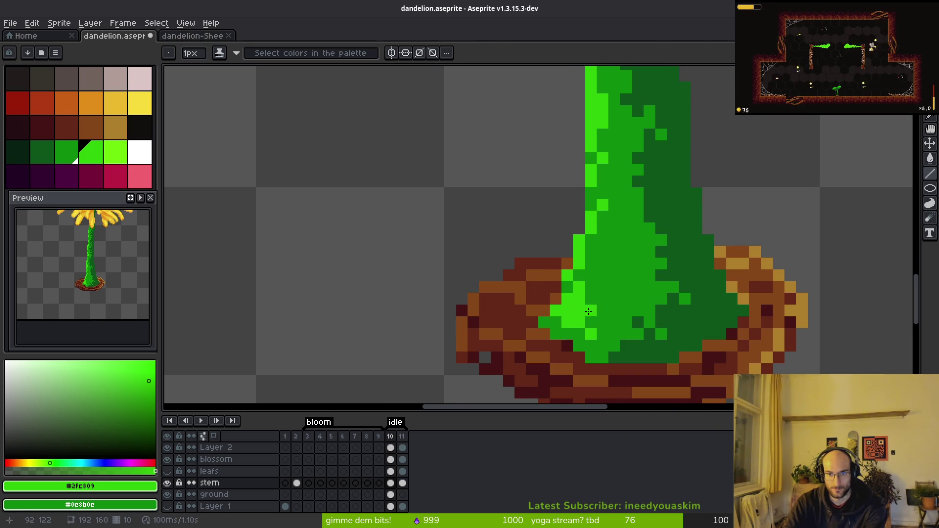
scroll(649, 338, down, 4)
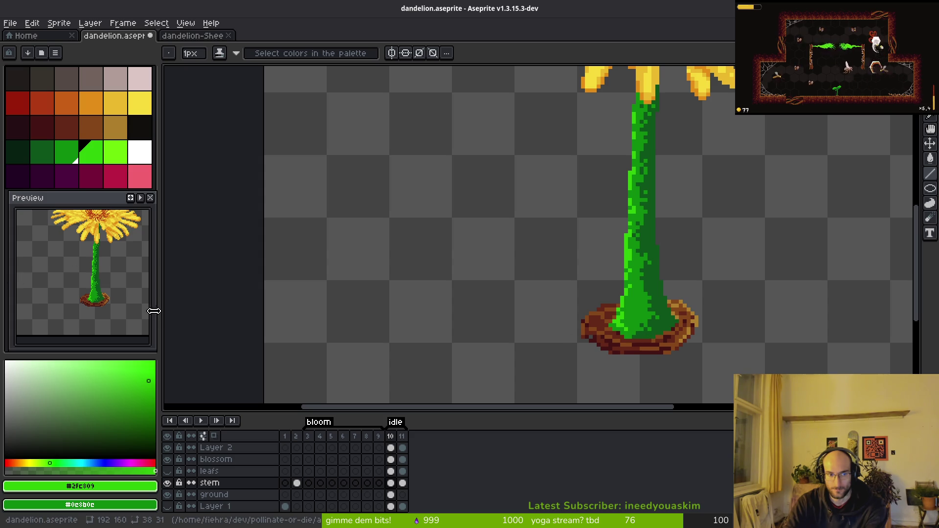
scroll(621, 335, up, 1)
key(ctrl+z)
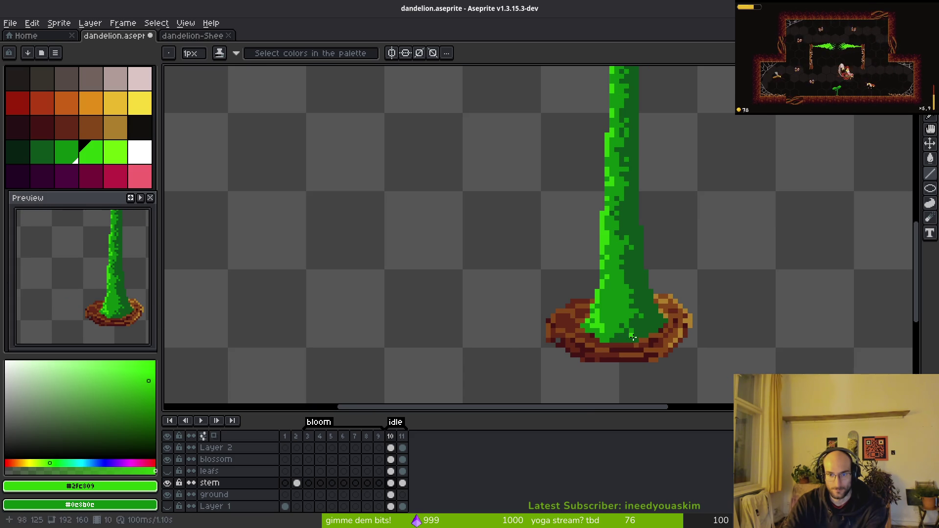
key(ctrl+y)
scroll(625, 332, up, 4)
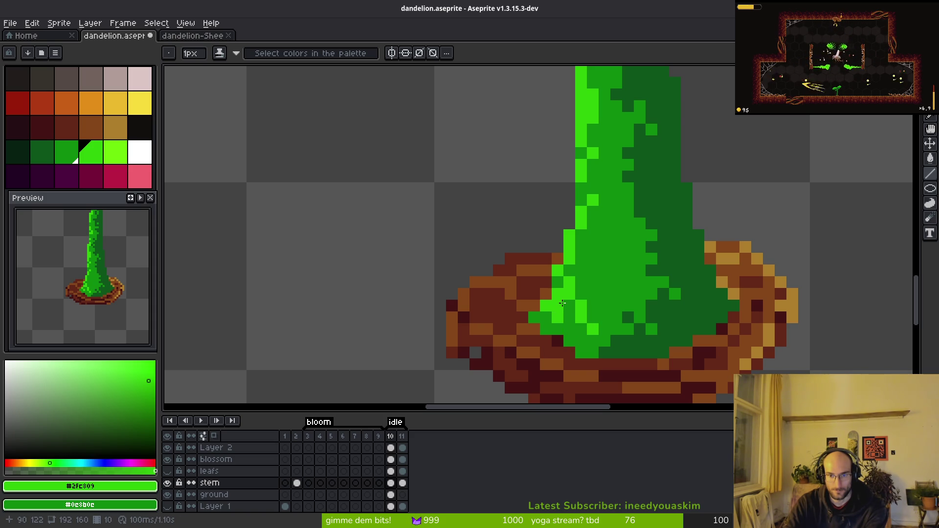
scroll(612, 328, down, 3)
scroll(615, 317, up, 3)
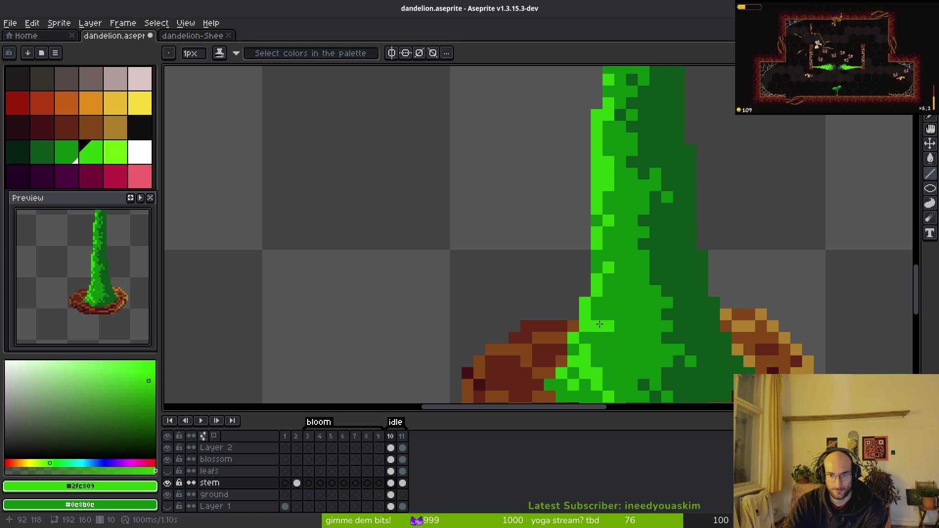
scroll(602, 327, down, 2)
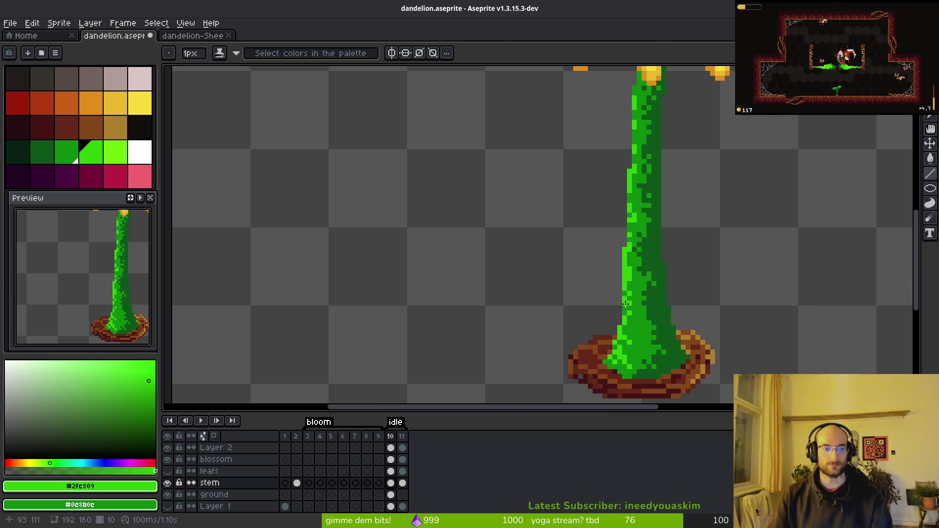
scroll(644, 283, down, 3)
Show the leafs layer again, save, and bring up the sprite sheet export settings
key(v)
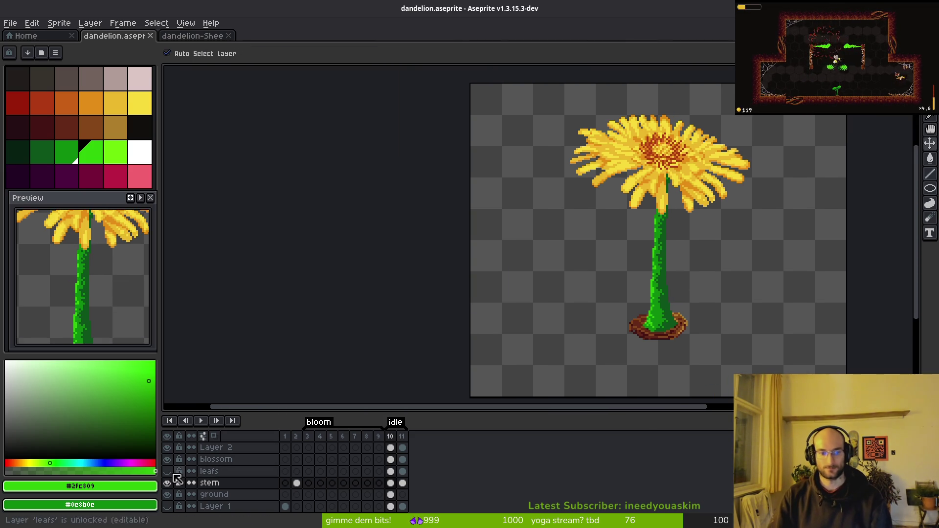
click(167, 471)
scroll(650, 318, down, 1)
key(ctrl+s)
key(ctrl+e)
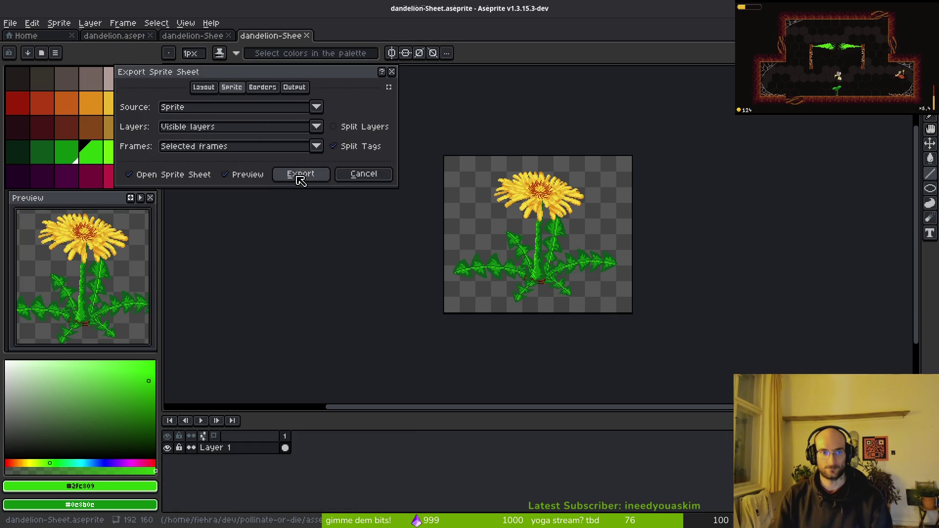
Re-export the sheet to art/objects/dandelion.png, overwriting the old file
click(294, 174)
key(ctrl+alt+shift+s)
click(232, 43)
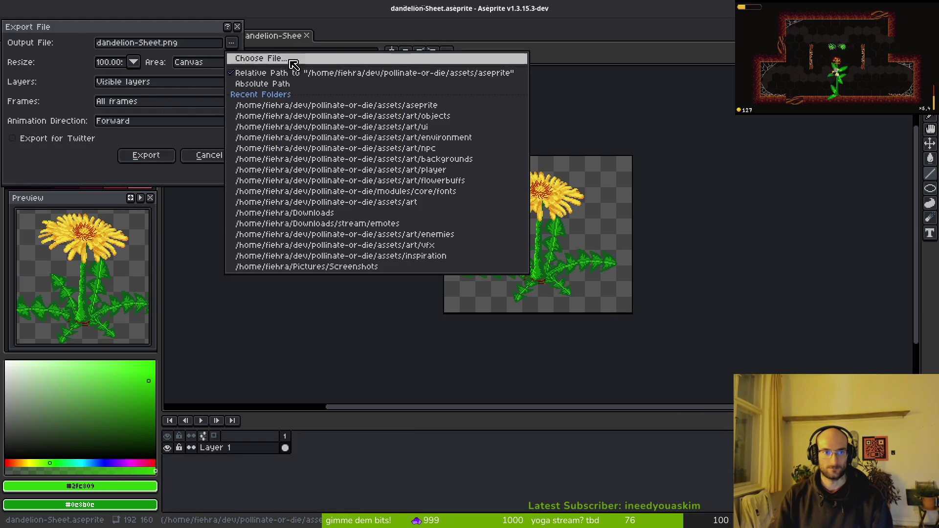
click(259, 59)
double_click(98, 125)
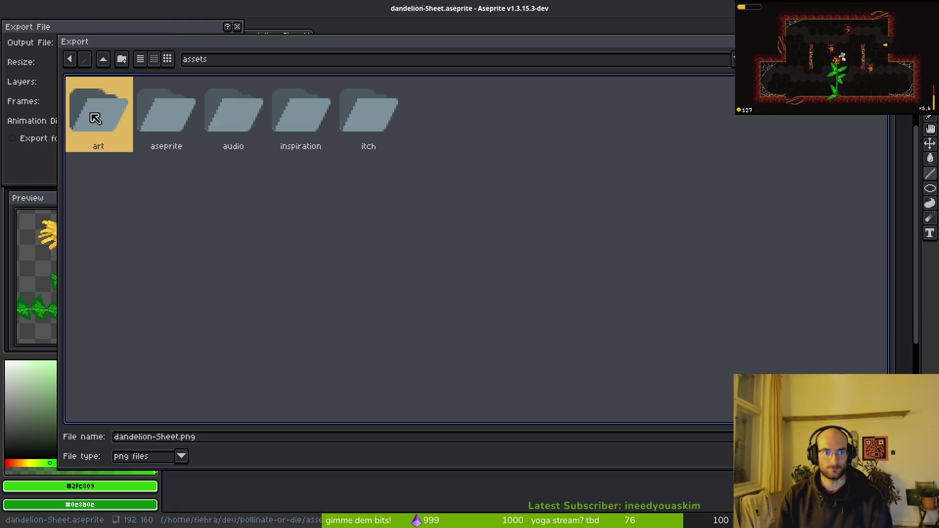
click(439, 147)
click(424, 126)
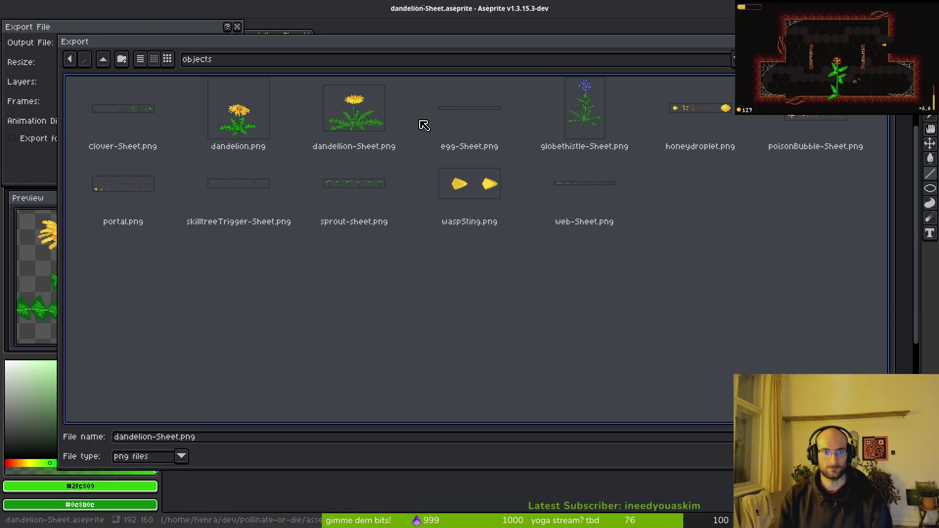
click(232, 124)
key(Return)
click(409, 296)
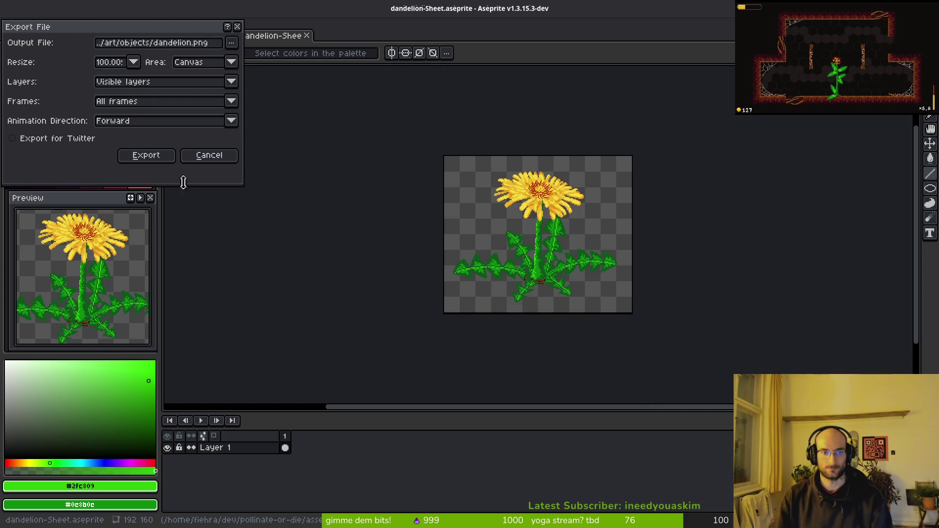
click(147, 156)
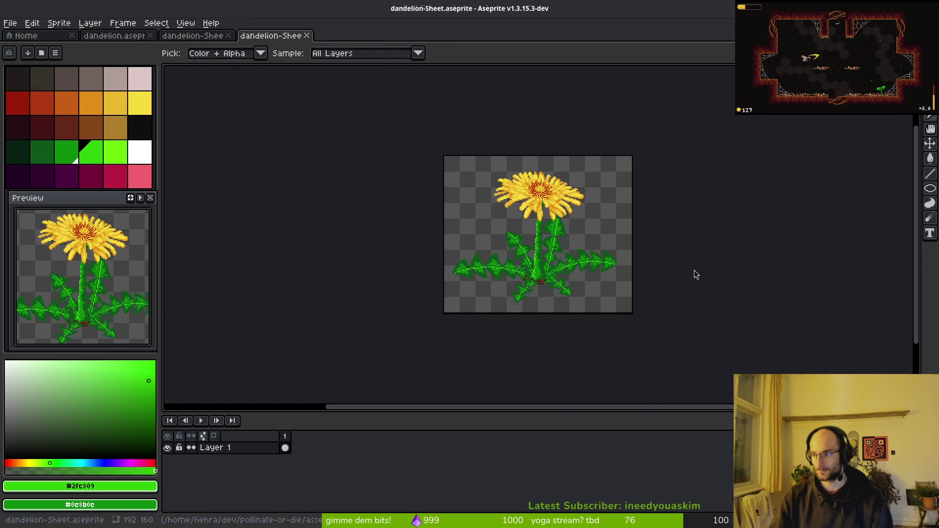
key(alt+Tab)
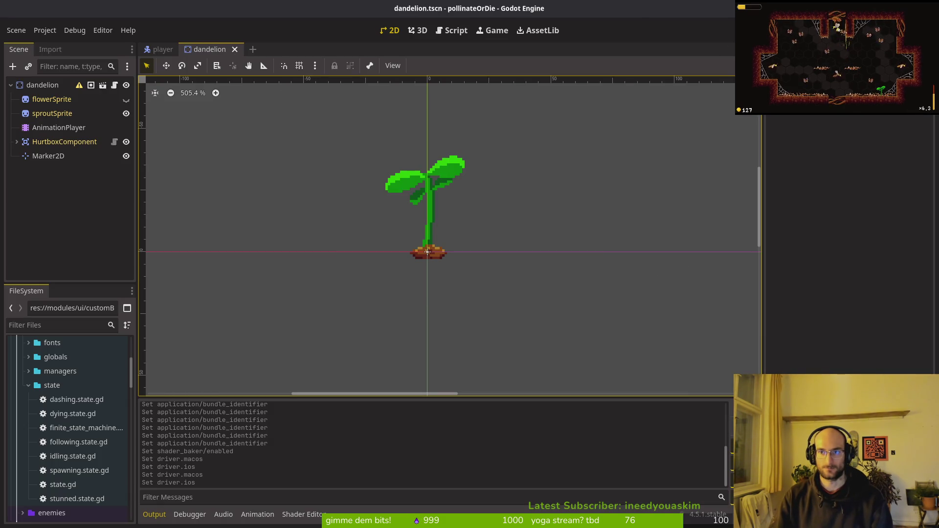
Run the game, start from the title menu, fly the bee to the dandelion, then stop
key(F5)
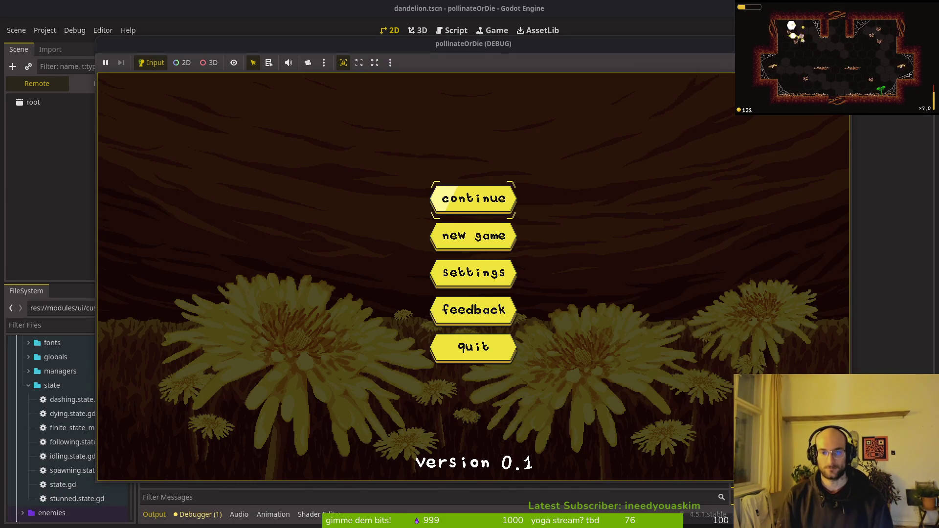
key(Return)
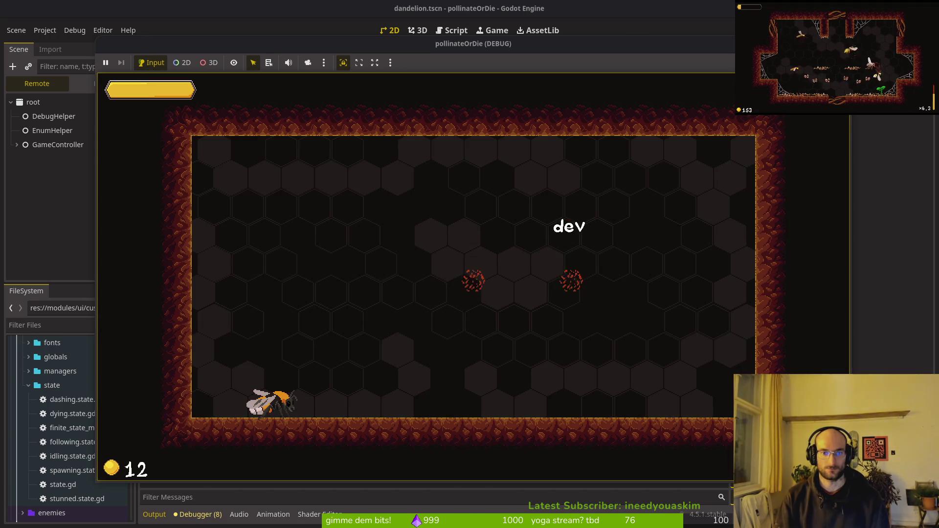
click(295, 324)
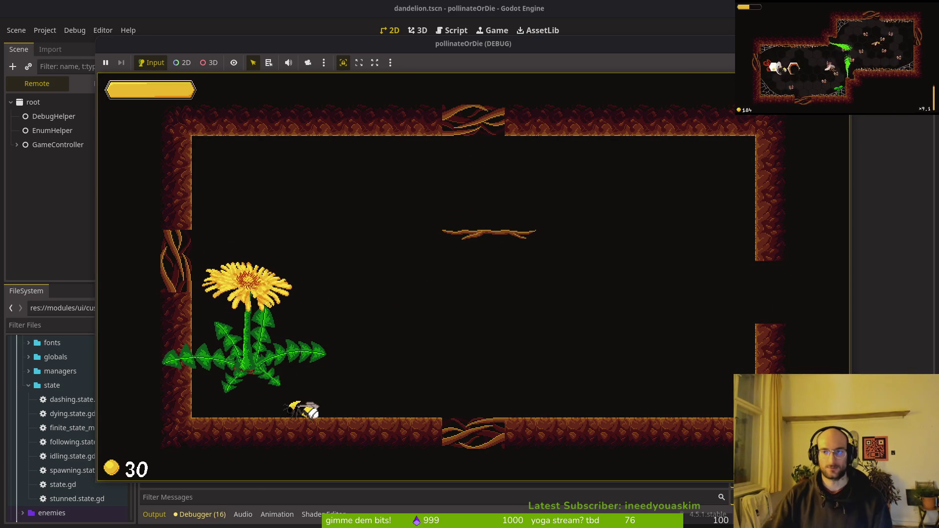
key(F8)
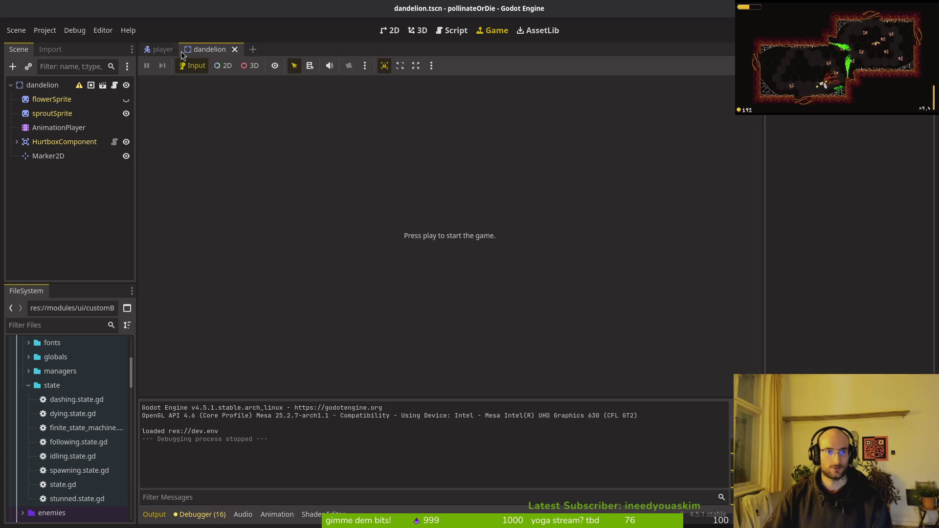
Show flowerSprite, lower it to (0, -48) onto the dirt mound, save and relaunch
click(126, 100)
click(389, 30)
scroll(420, 189, down, 2)
scroll(451, 299, up, 3)
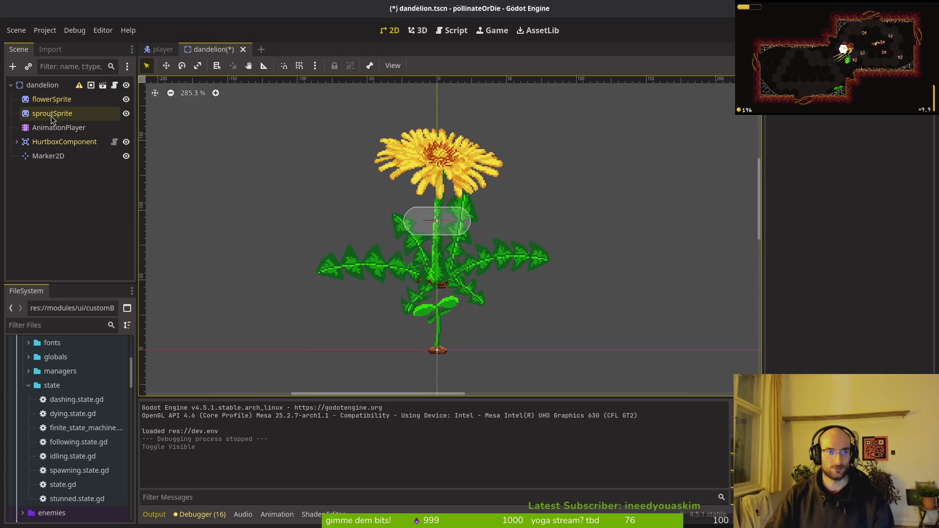
click(48, 101)
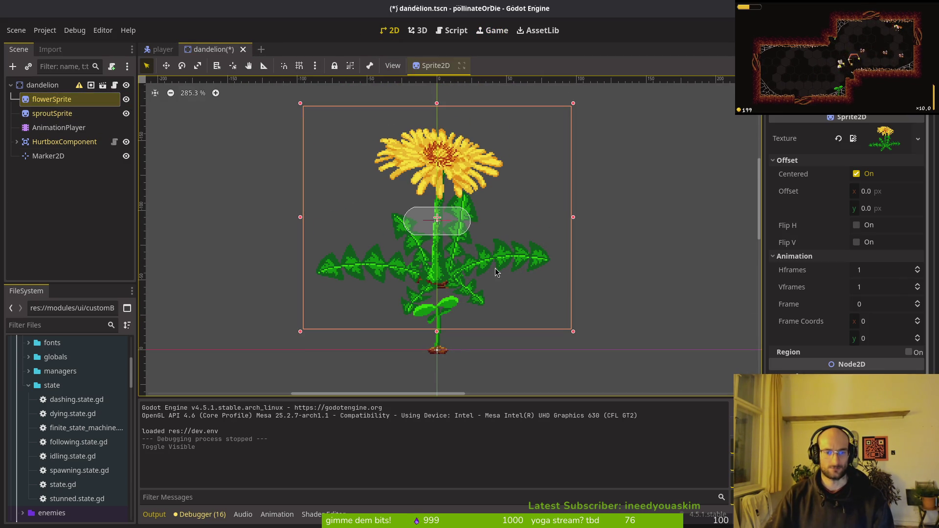
key(Down)
key(Down)
key(Down)
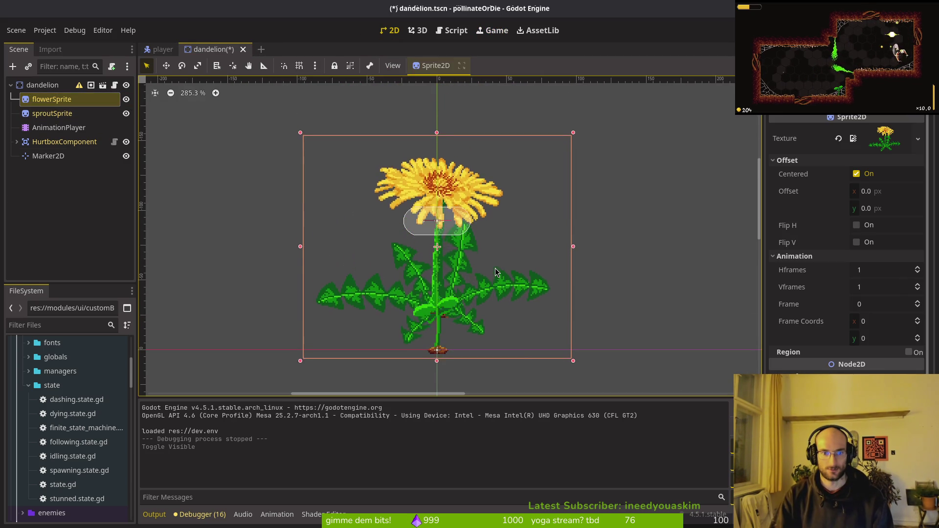
key(Down)
key(Down)
key(Down)
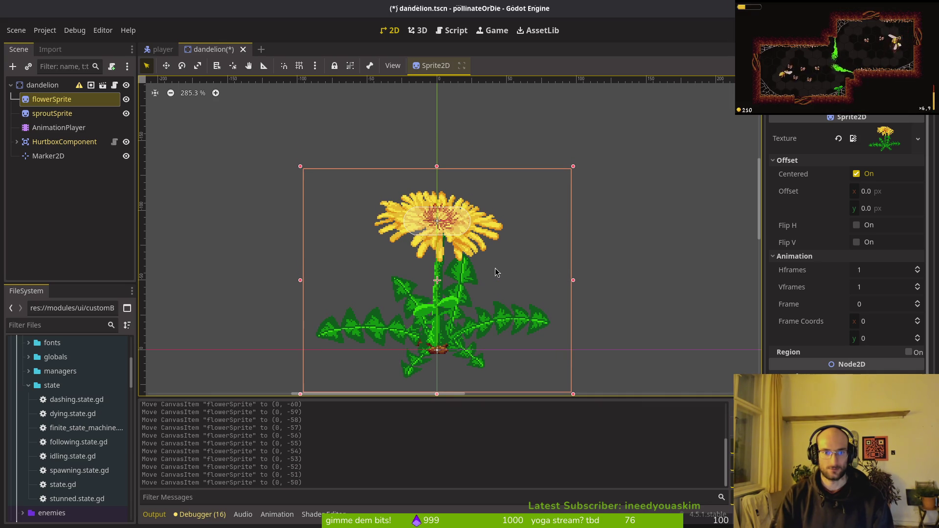
key(Up)
key(Down)
key(Down)
key(Down)
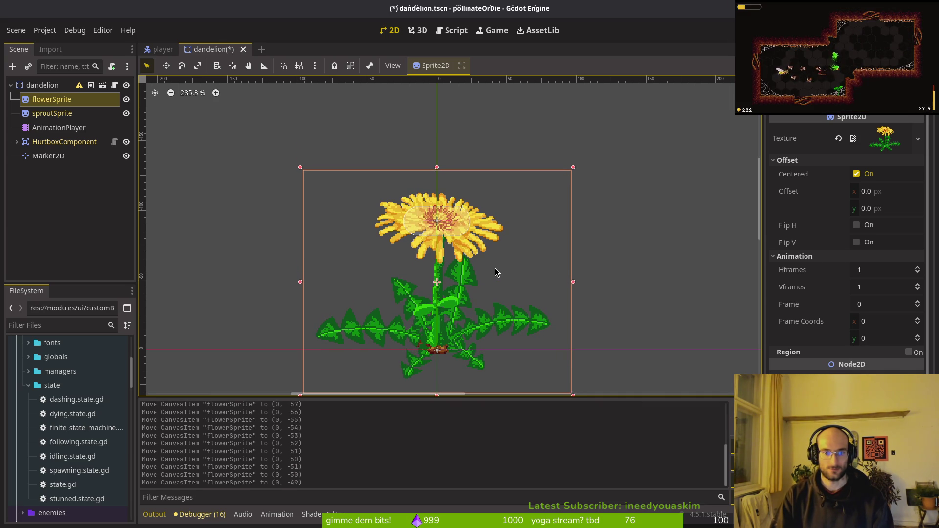
click(495, 268)
key(ctrl+s)
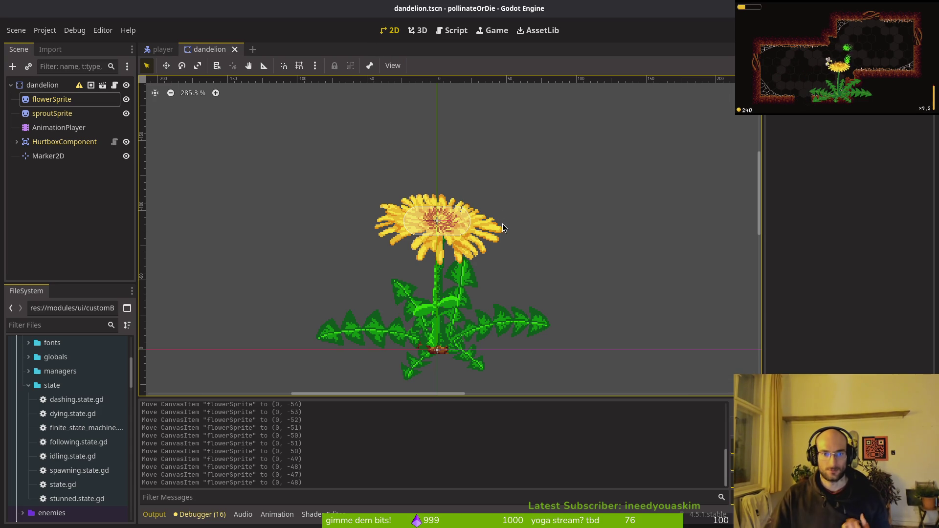
key(F5)
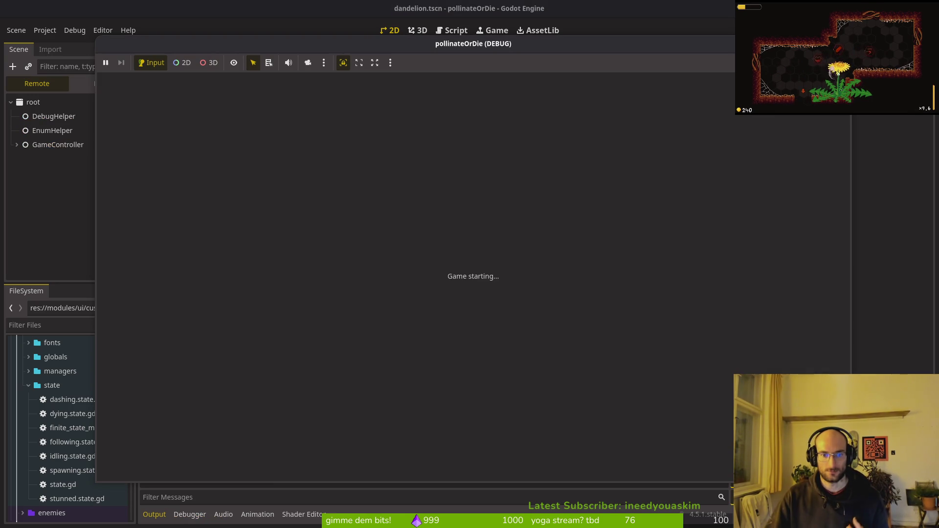
Stop the game and open the clover scene via quick scene search
key(F8)
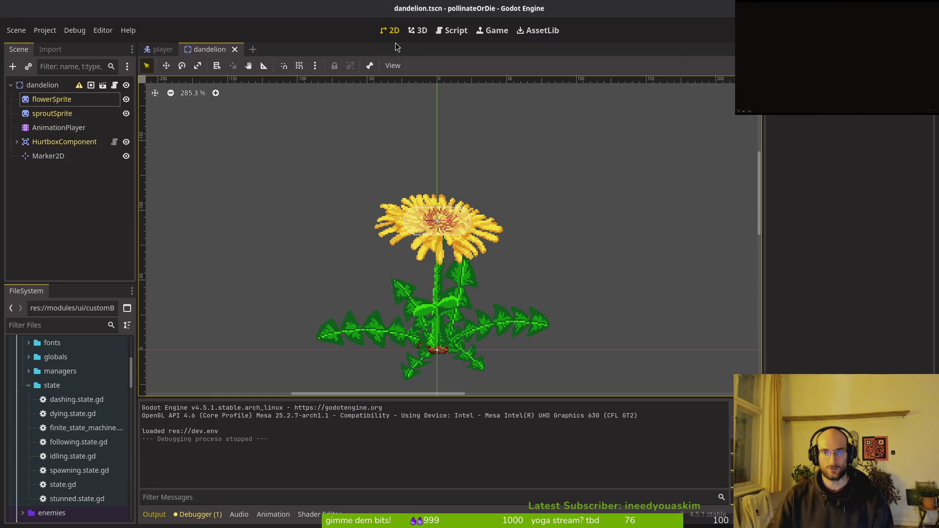
key(ctrl+shift+o)
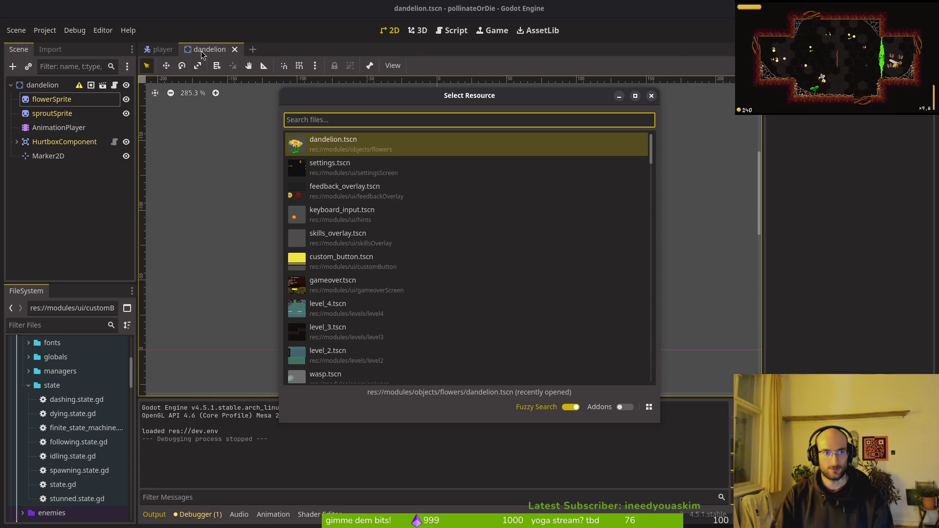
text(vloert)
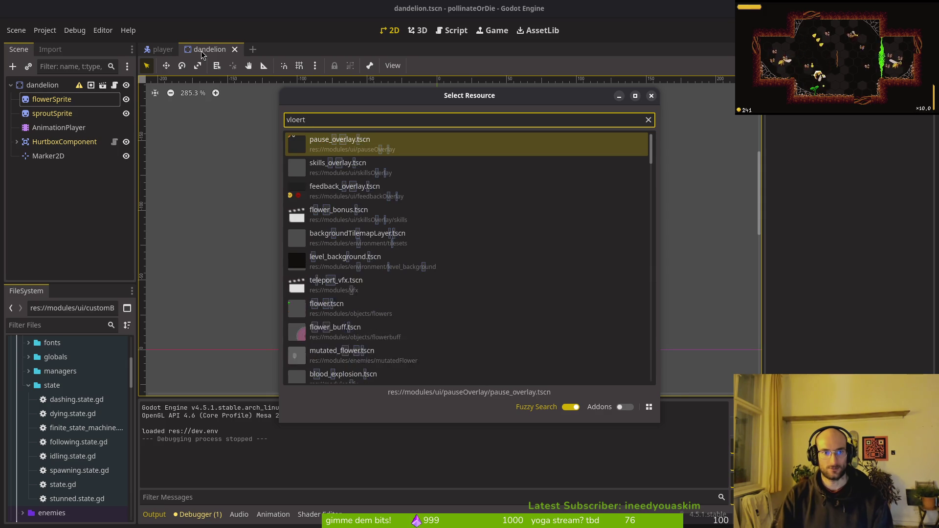
key(BackSpace)
key(BackSpace)
key(BackSpace)
text(clover)
key(Return)
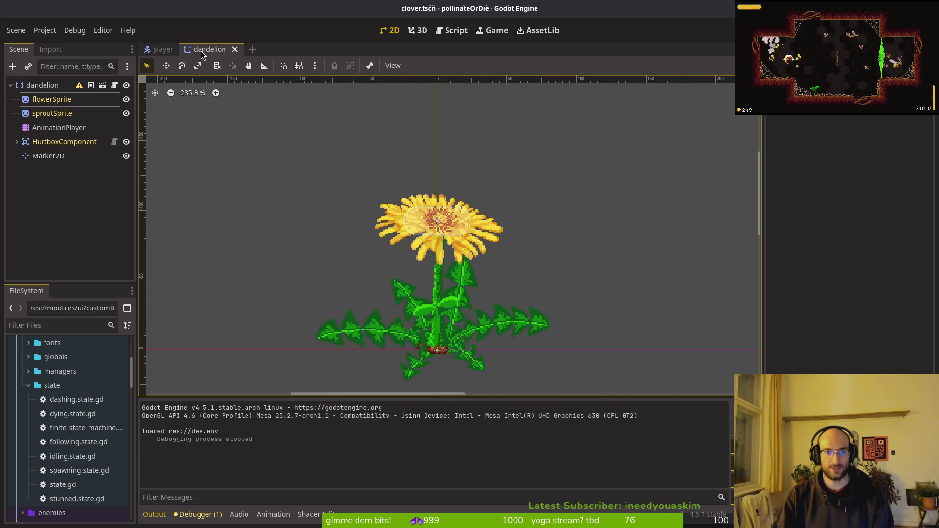
Toggle the clover flowerSprite's visibility, save the scene and launch the game
click(125, 103)
click(124, 101)
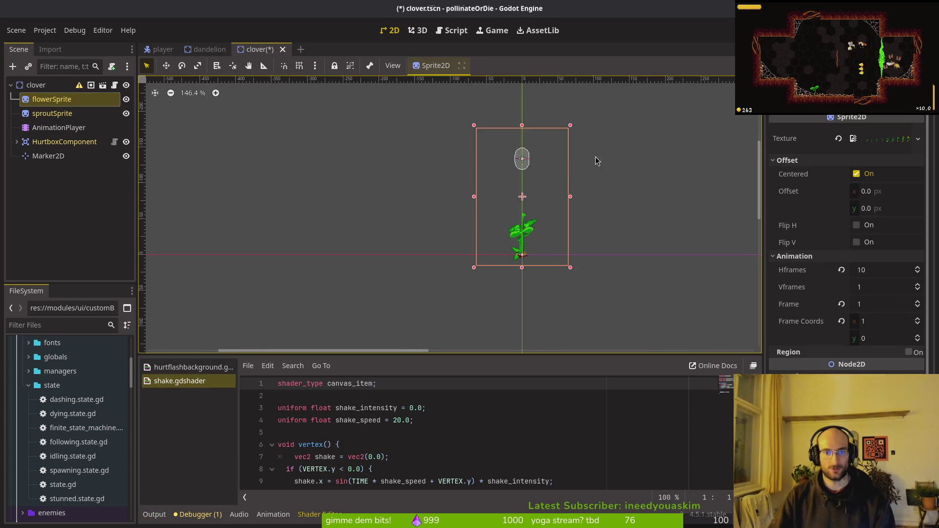
click(321, 124)
key(ctrl+s)
key(F5)
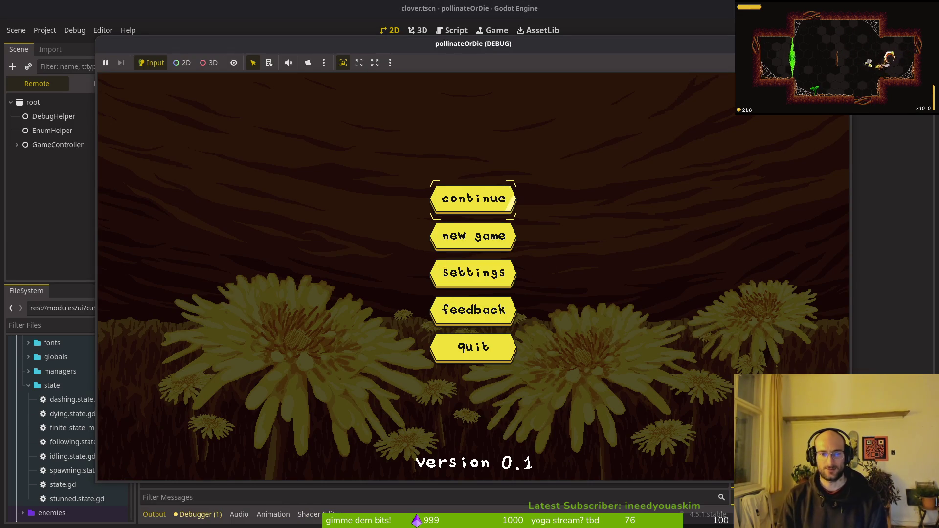
Continue the saved game, fly the bee through the portals to the dandelion, then stop with F8
click(494, 201)
key(w)
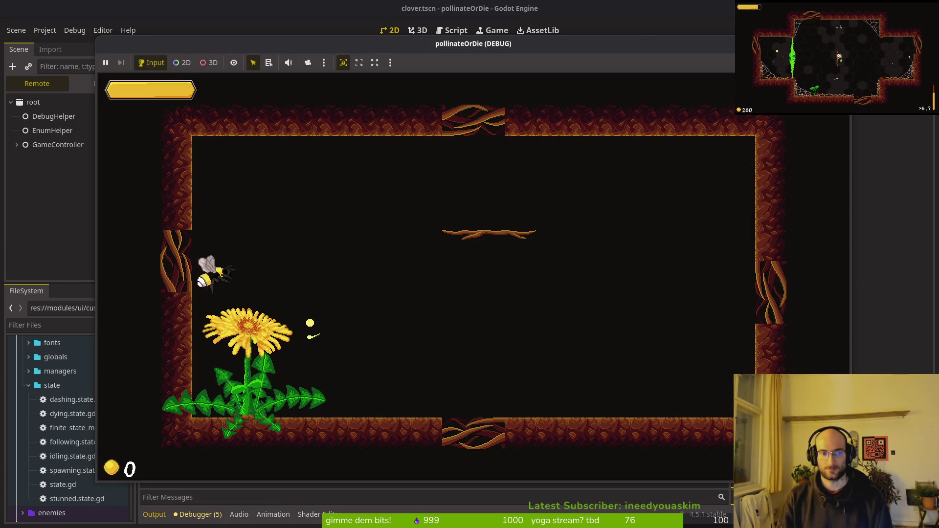
key(w)
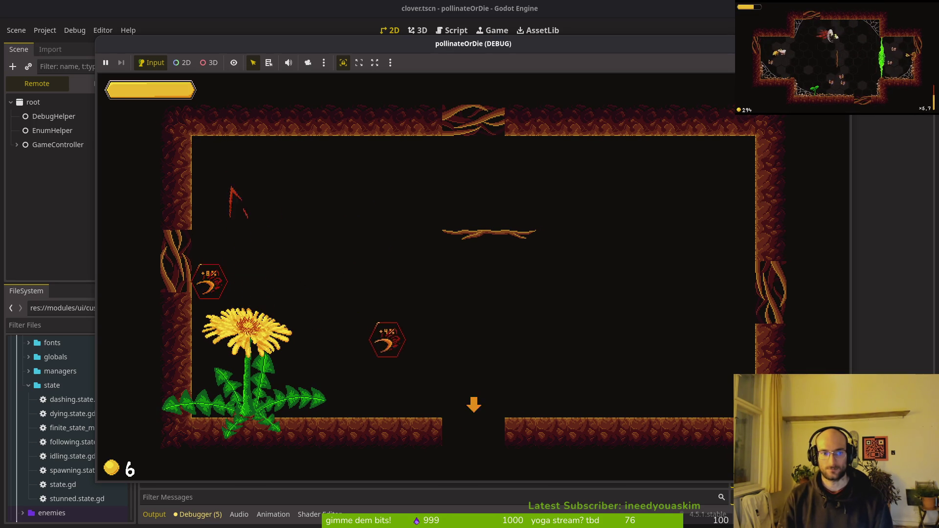
key(s)
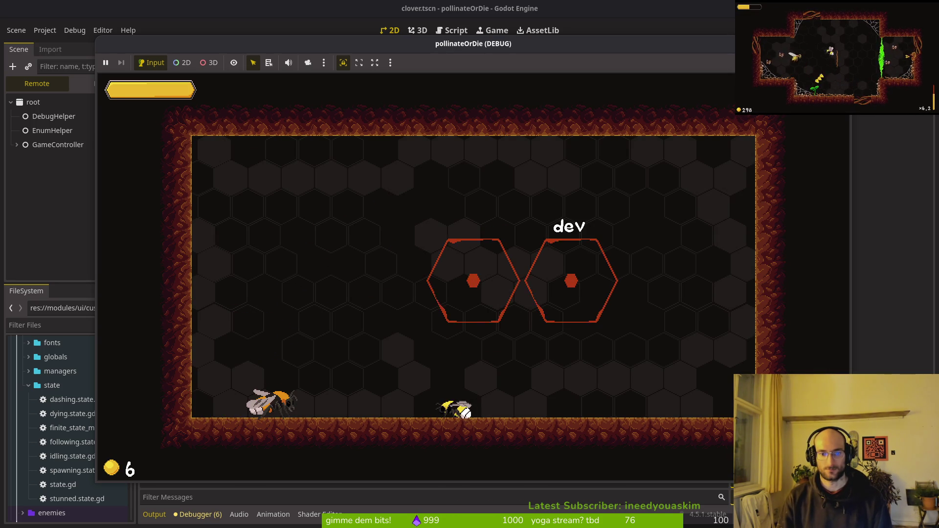
key(d)
key(w)
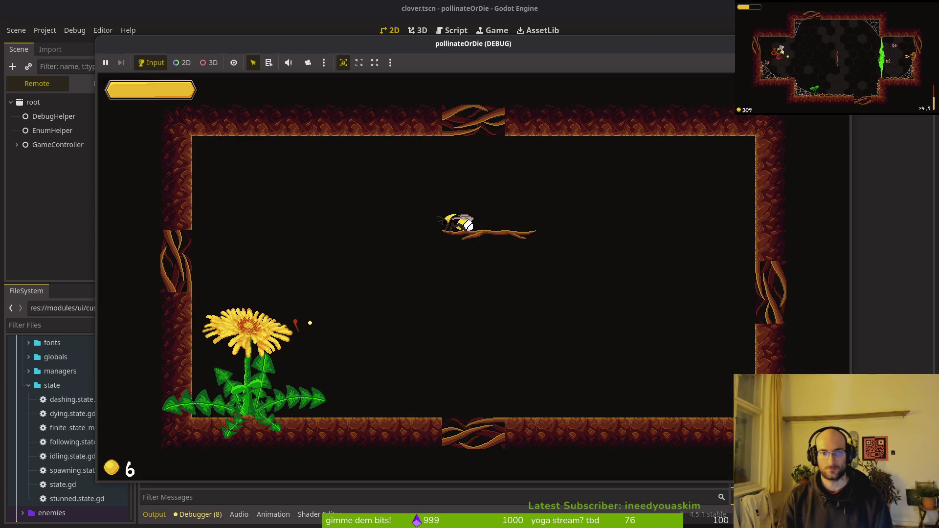
key(a)
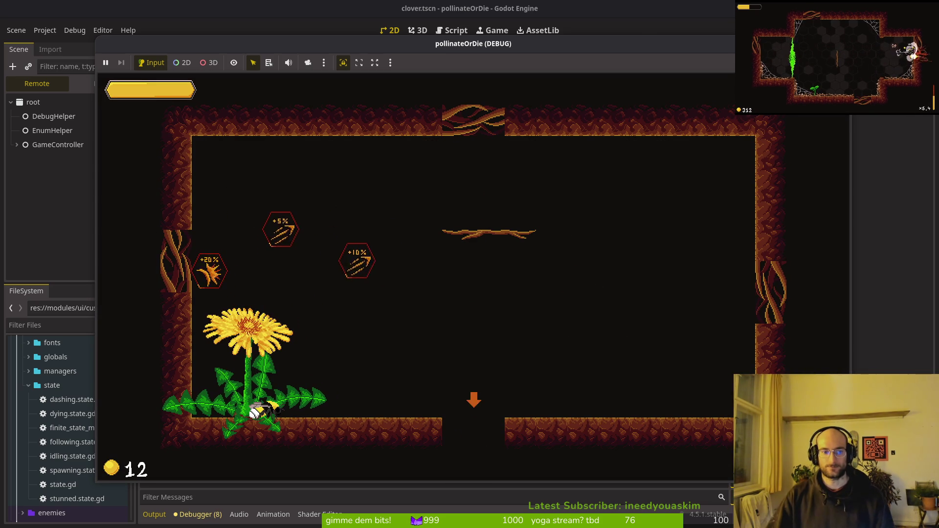
key(F8)
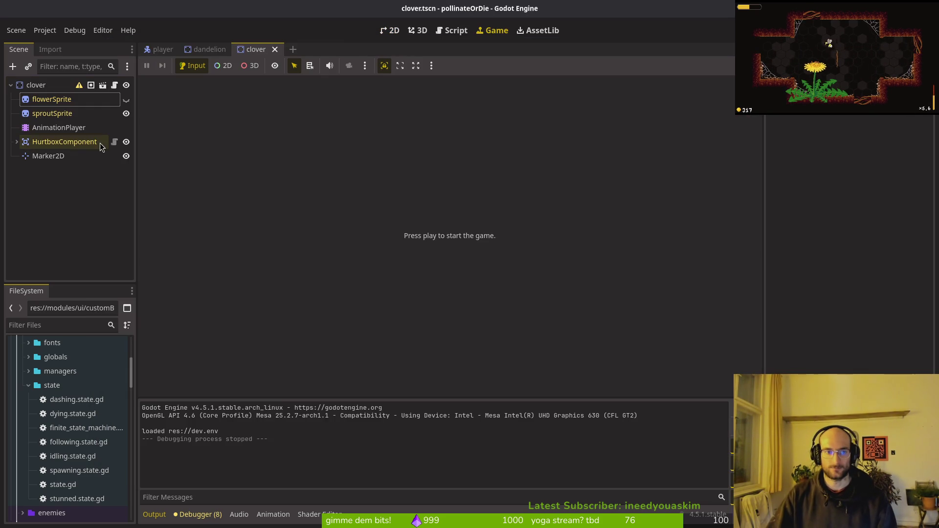
Show the dandelion scene in the 2D workspace, then return to Aseprite to close the exported sheet
click(209, 49)
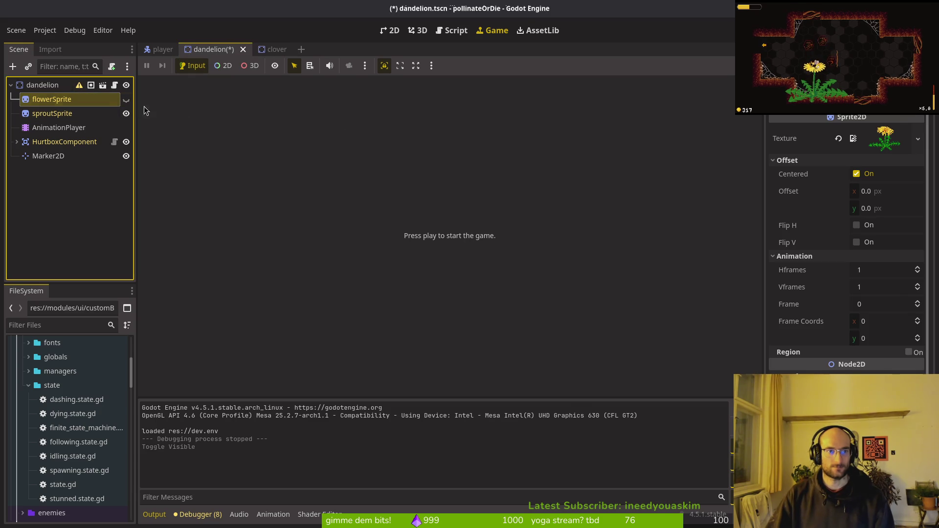
click(389, 30)
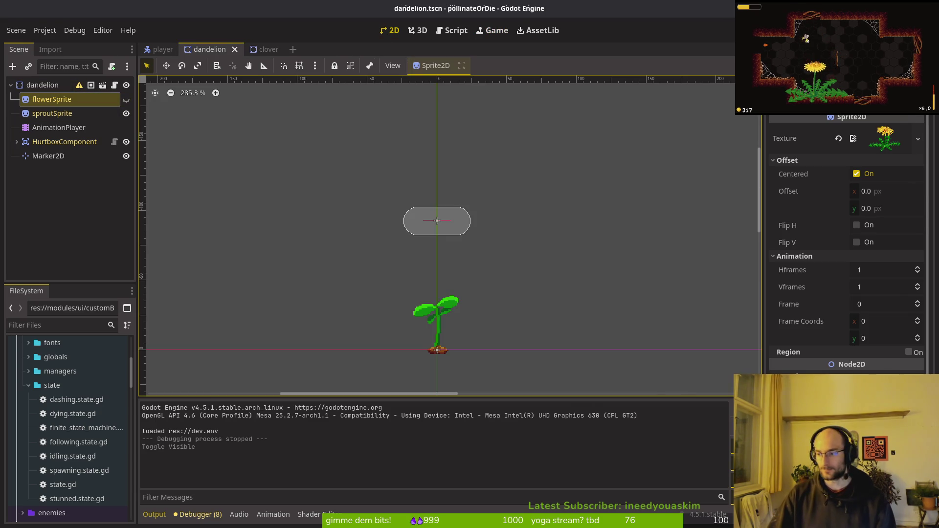
key(alt+Tab)
key(ctrl+shift+s)
Close the dandelion-Sheet tab, discarding its changes
key(Return)
click(294, 37)
scroll(562, 274, down, 2)
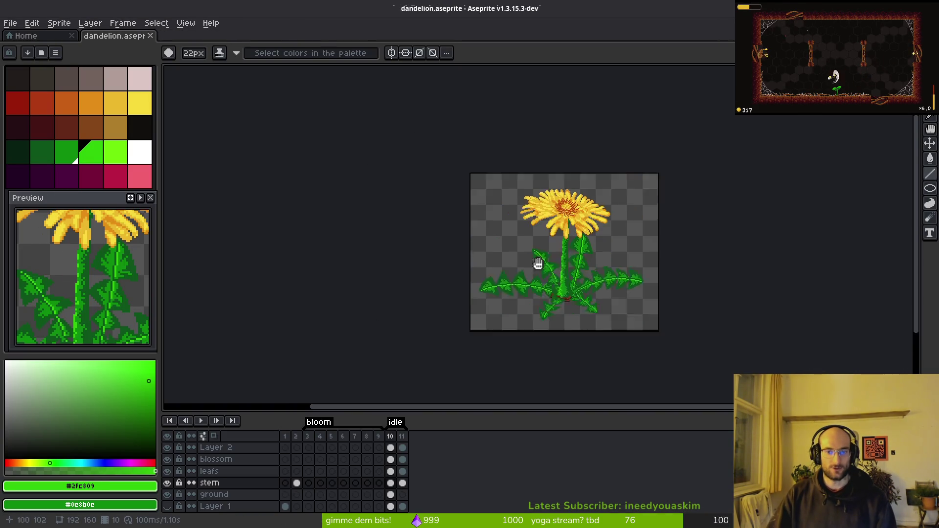
scroll(514, 255, up, 4)
scroll(513, 275, down, 3)
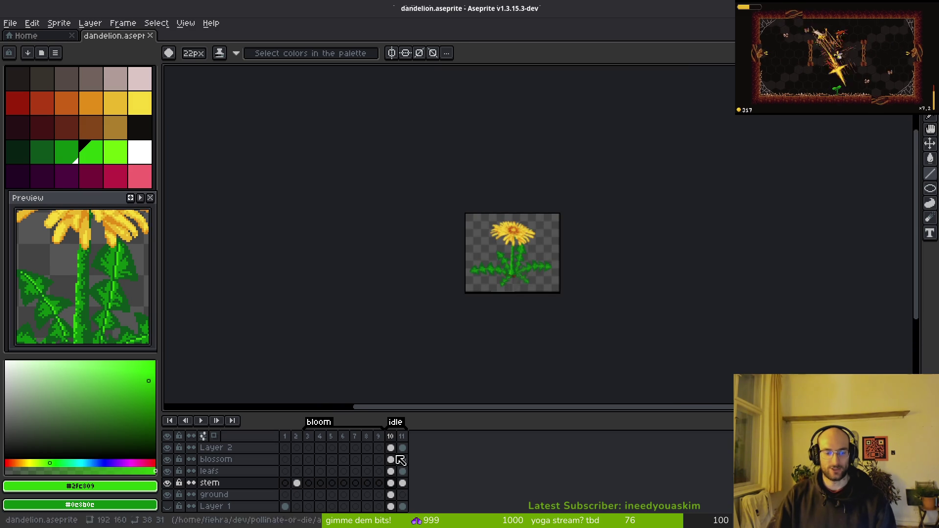
Check the stem on frames 2 and 3, then copy frame 10's stem cel into frame 9
click(297, 483)
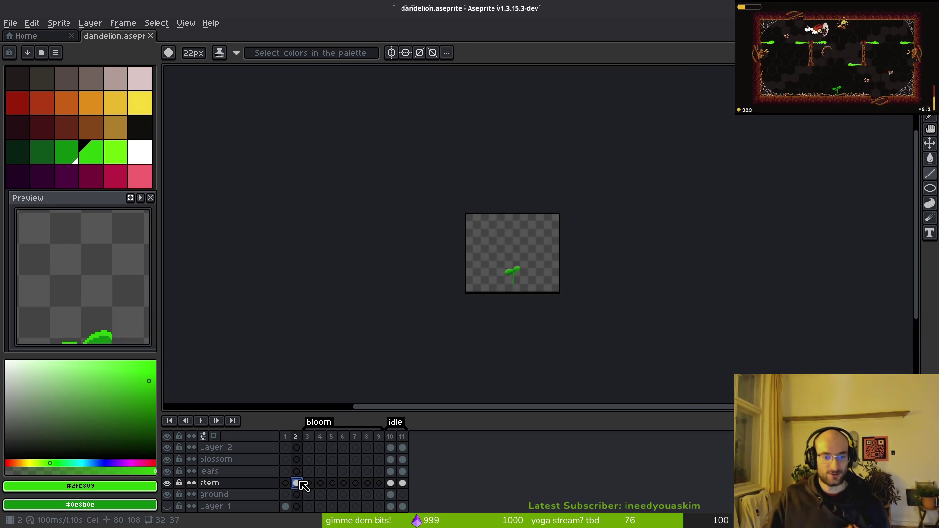
scroll(577, 284, up, 4)
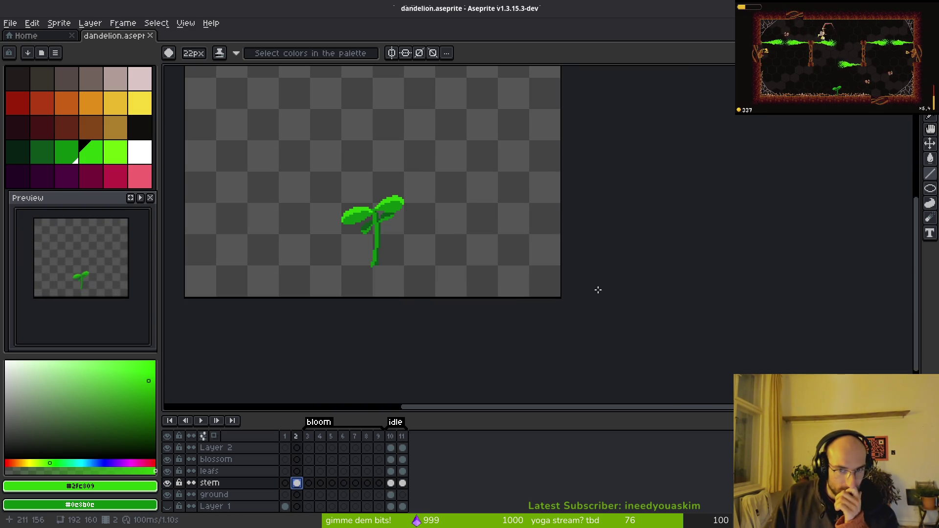
click(309, 485)
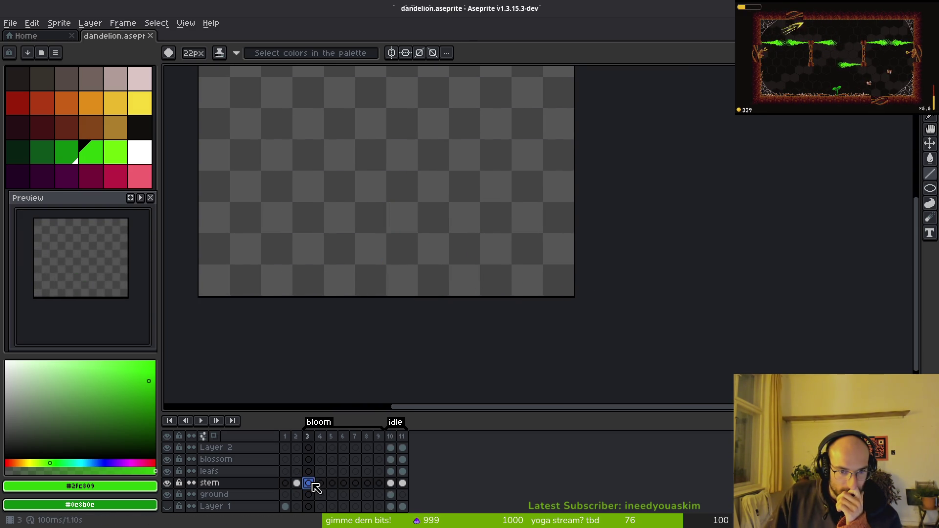
click(392, 485)
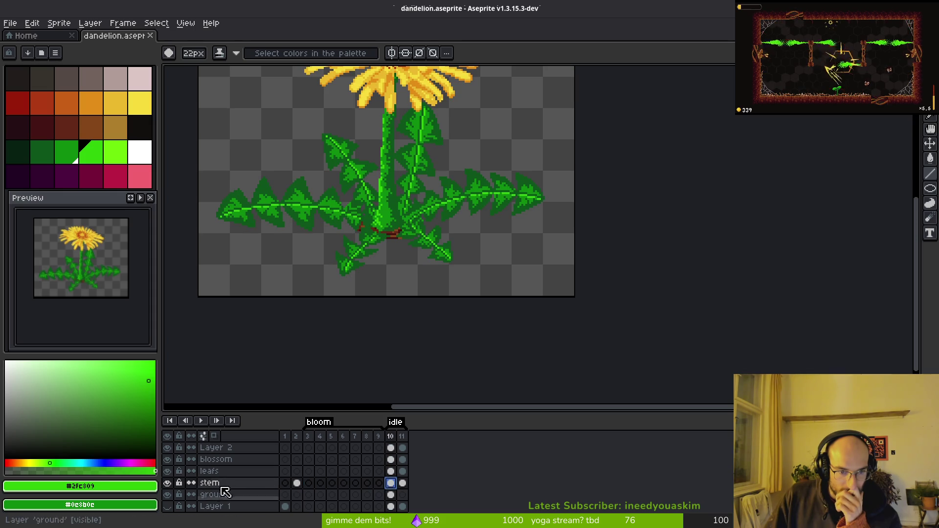
drag(391, 483, 379, 483)
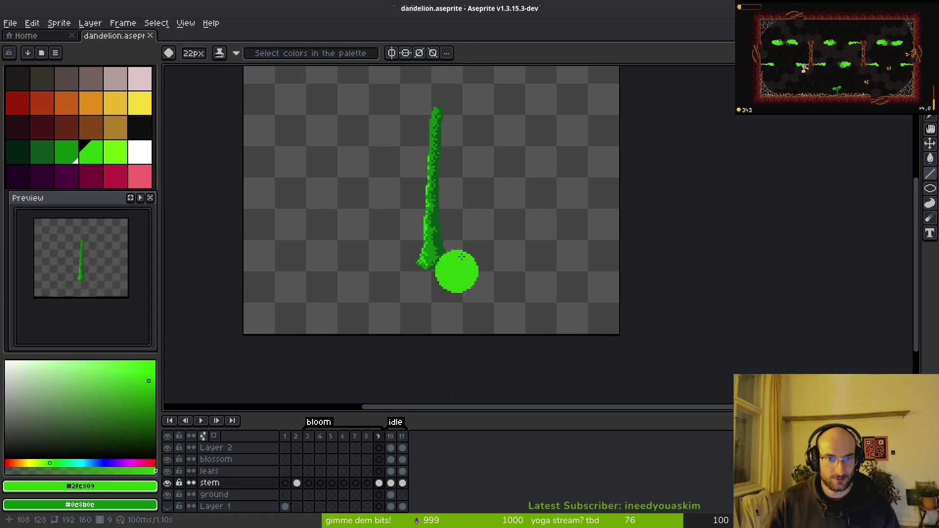
Scroll the Aseprite view over the stem frame, leaving it unchanged
scroll(482, 273, down, 2)
scroll(473, 266, up, 3)
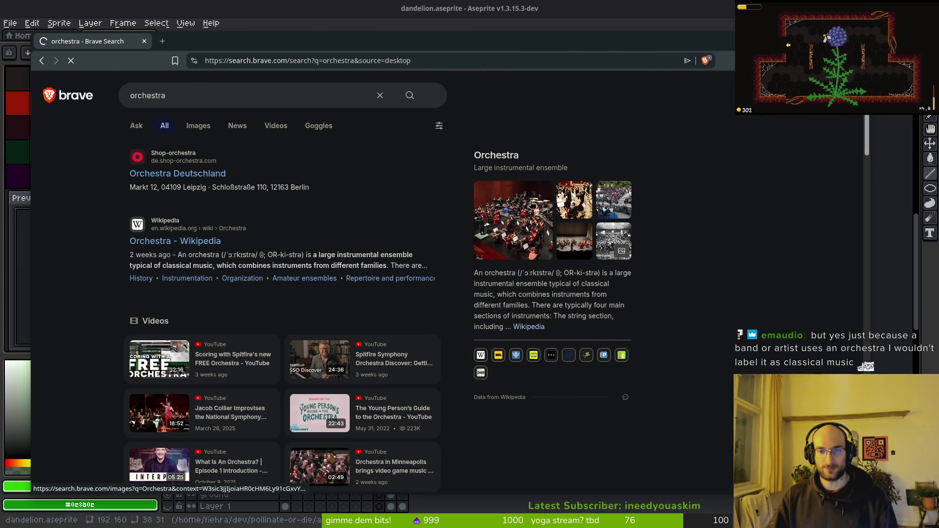
Browse the Orchestra image results, preview the Wikipedia image, then close Brave
click(498, 219)
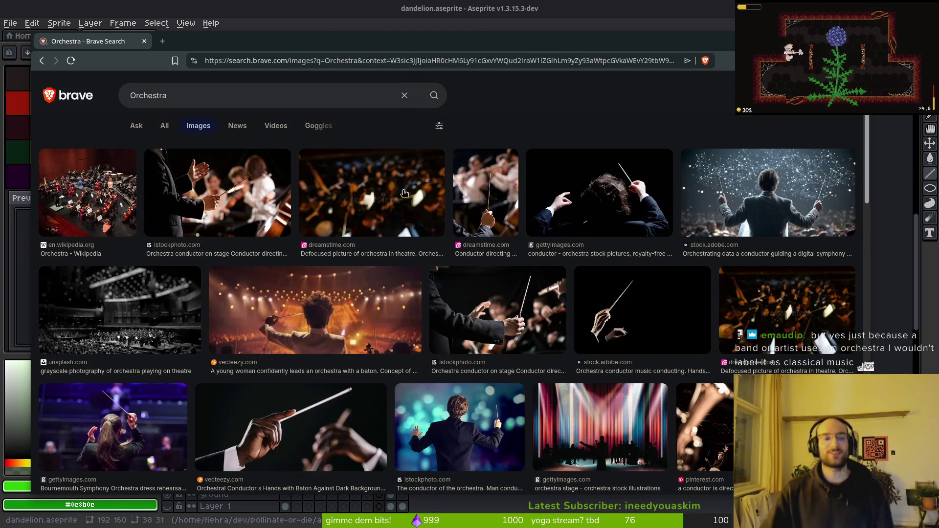
click(88, 196)
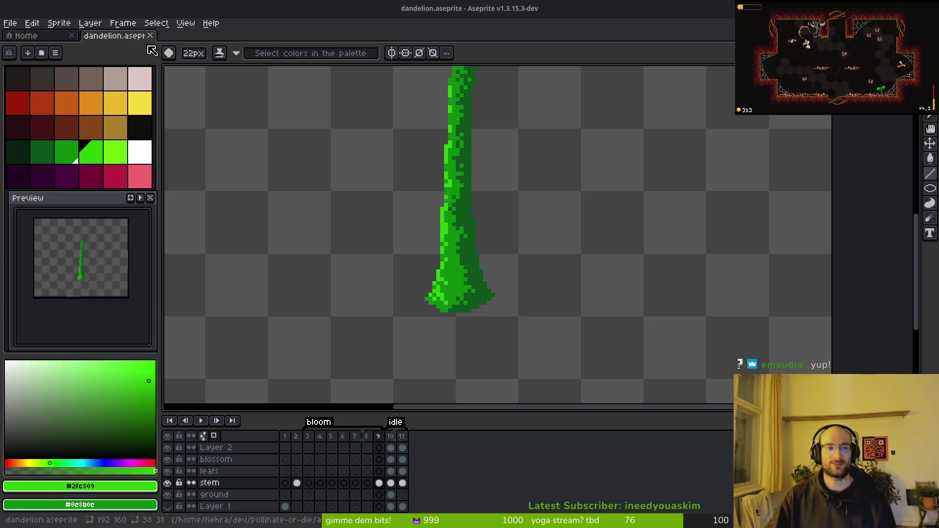
click(144, 41)
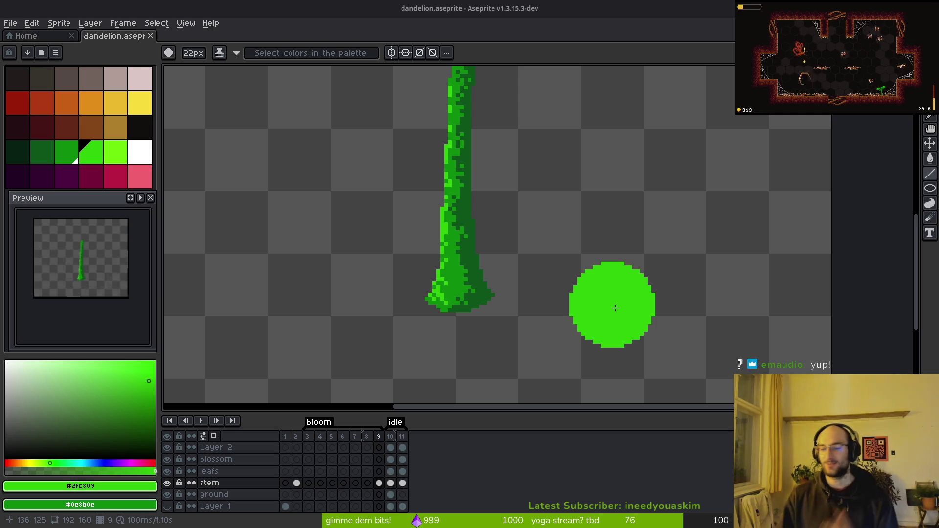
Shrink the pencil to 1 px, zoom in on the stem, and step back to frame 8
scroll(566, 294, down, 2)
scroll(571, 308, left, 5)
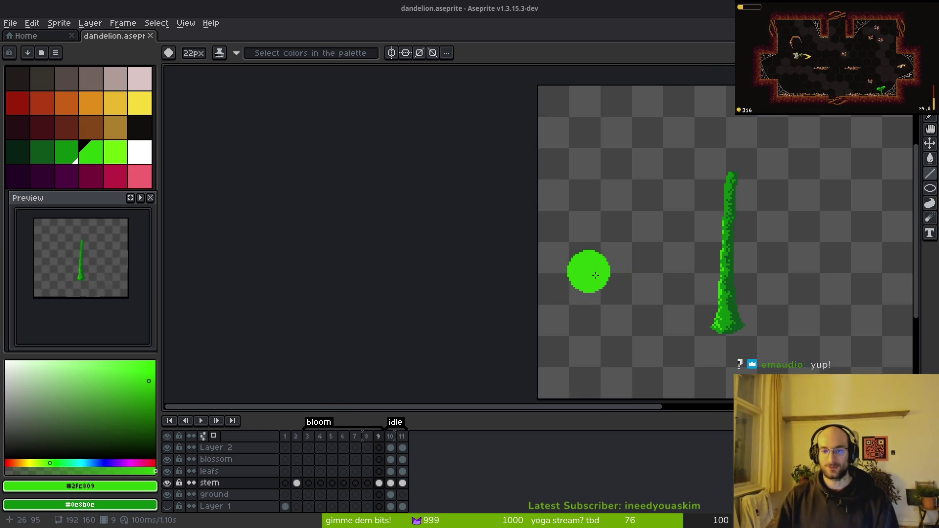
scroll(589, 273, up, 4)
key(minus)
key(minus)
key(minus)
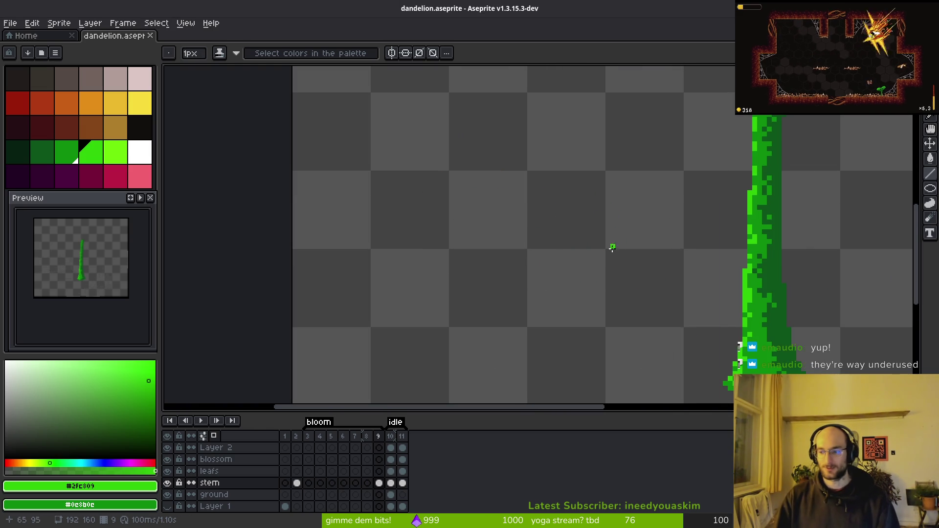
scroll(619, 257, down, 4)
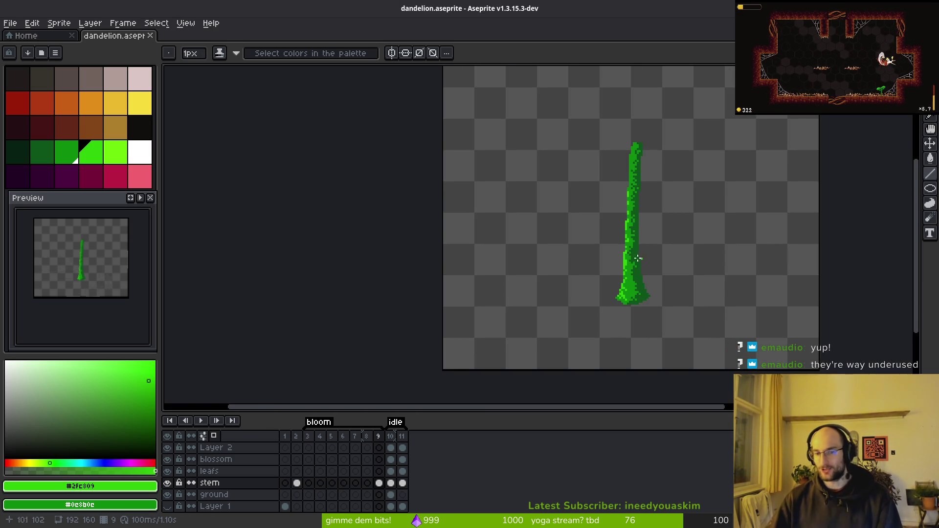
scroll(642, 257, right, 2)
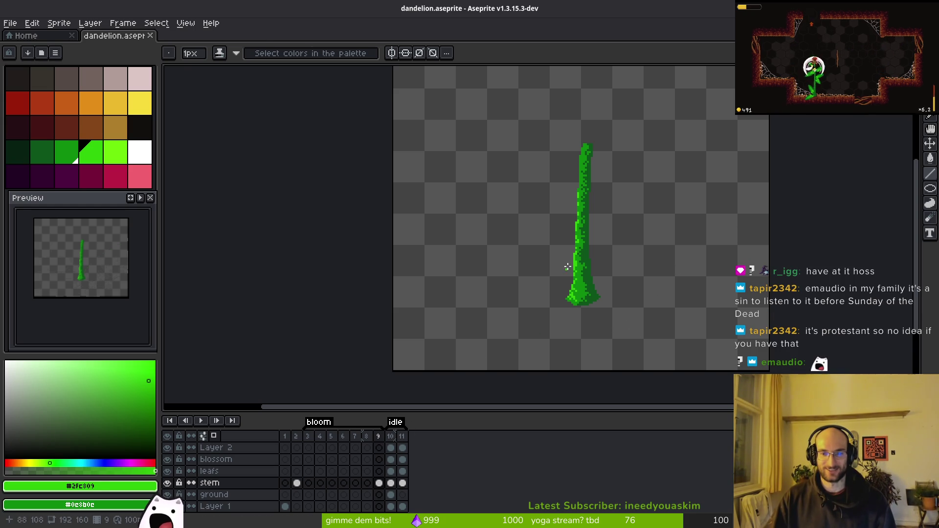
key(i)
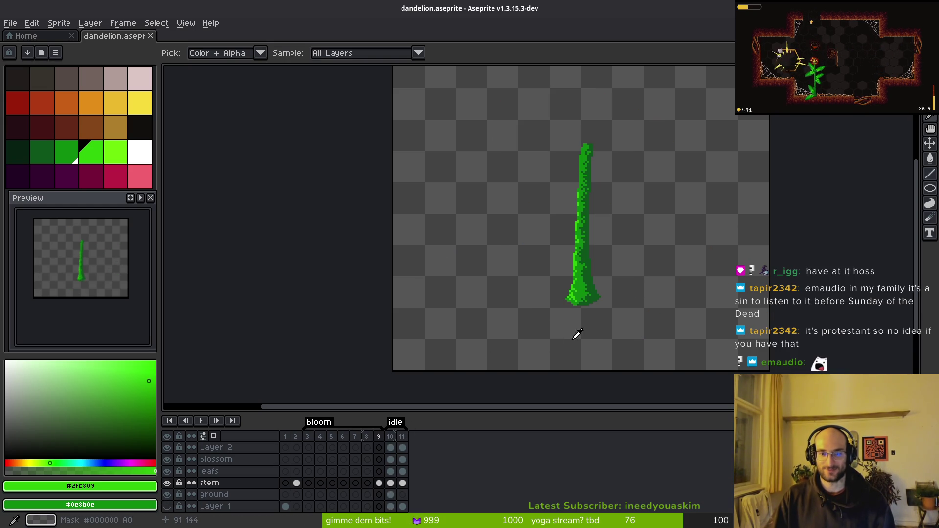
key(b)
key(Left)
Set dark green as the primary colour and another green as the secondary colour
scroll(601, 291, up, 4)
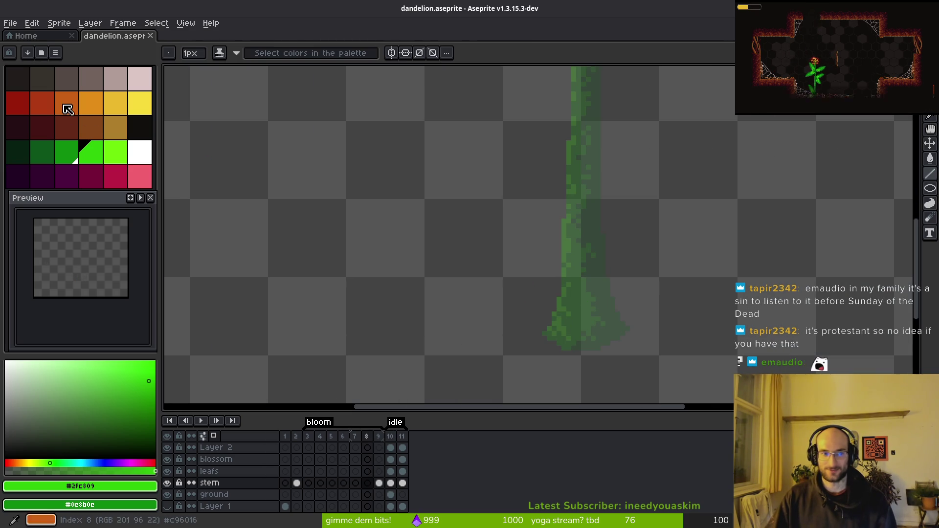
click(76, 158)
right_click(49, 152)
scroll(579, 254, up, 1)
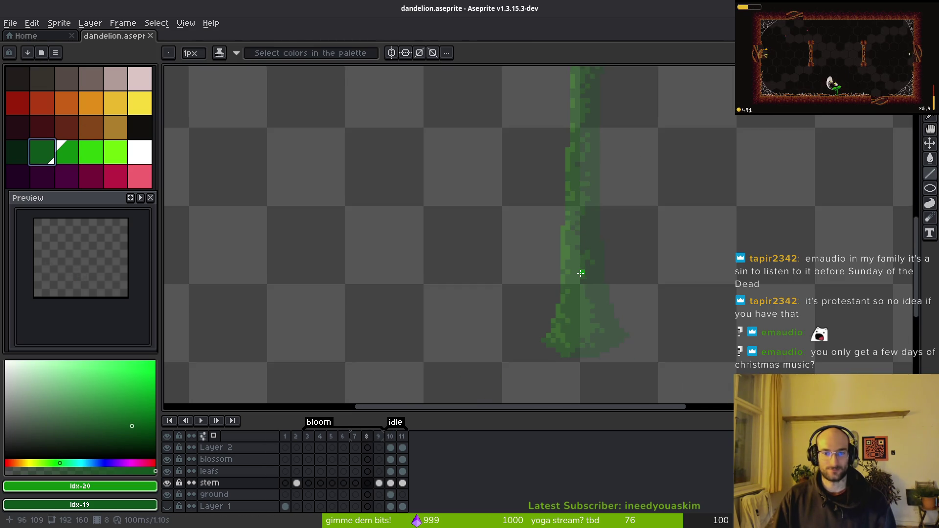
scroll(604, 278, up, 1)
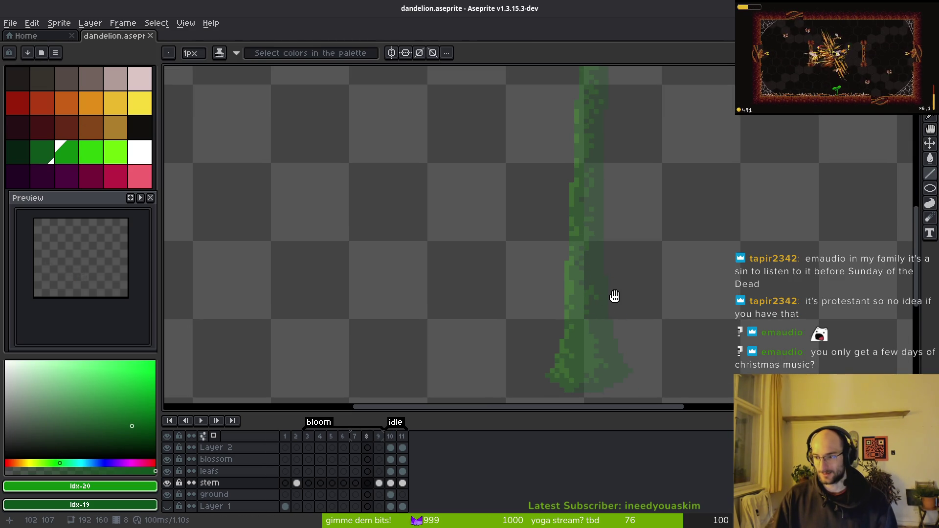
scroll(616, 260, up, 1)
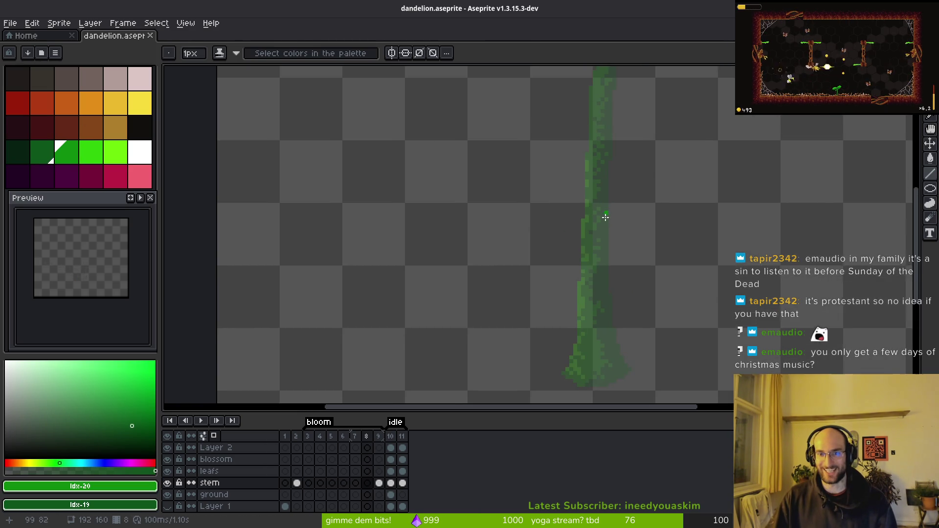
scroll(639, 299, up, 1)
scroll(622, 274, up, 1)
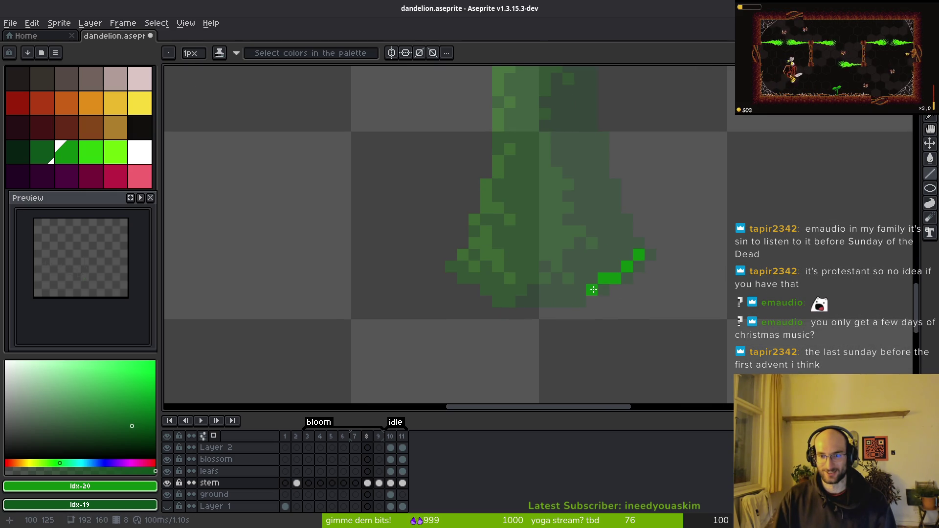
Outline the stem's flared base and lower left edge with bright green pixels
click(627, 277)
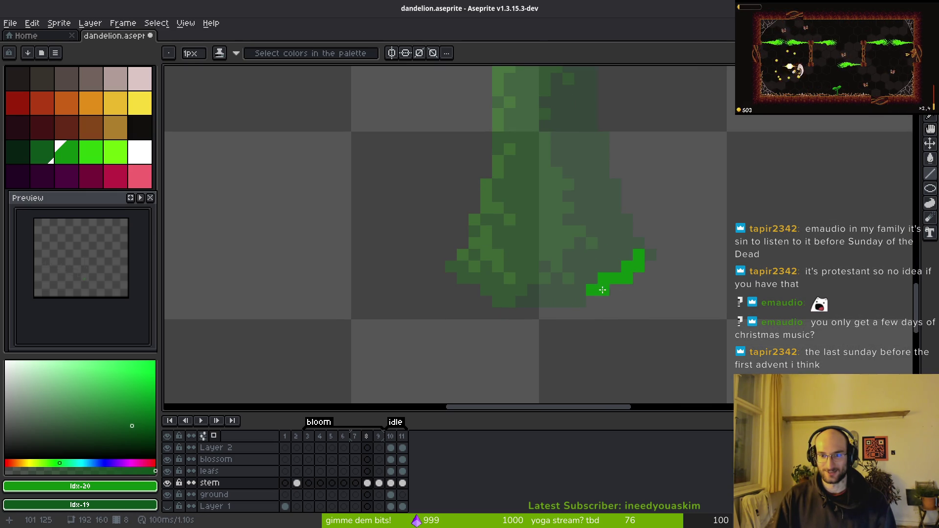
drag(571, 304, 516, 302)
click(485, 278)
click(464, 267)
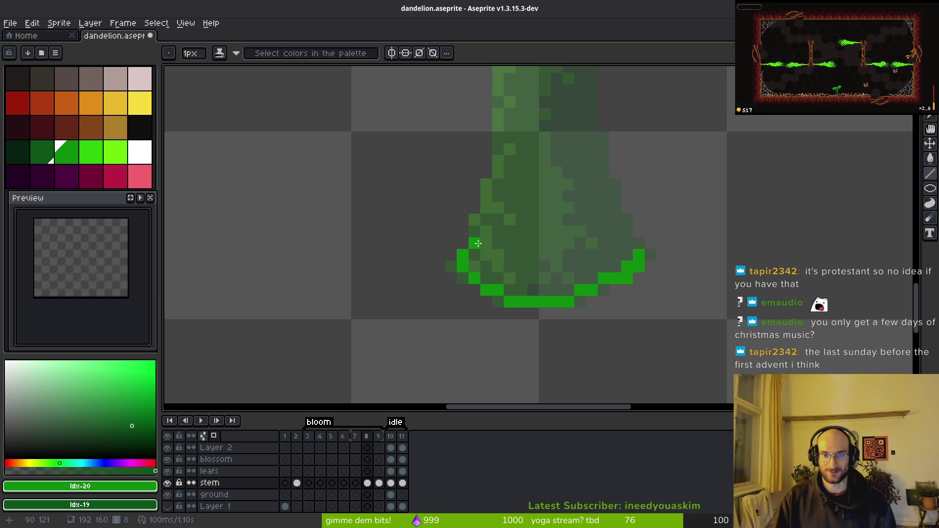
Draw a green line down the stem's left edge, undoing and redrawing a misplaced one
scroll(523, 354, down, 3)
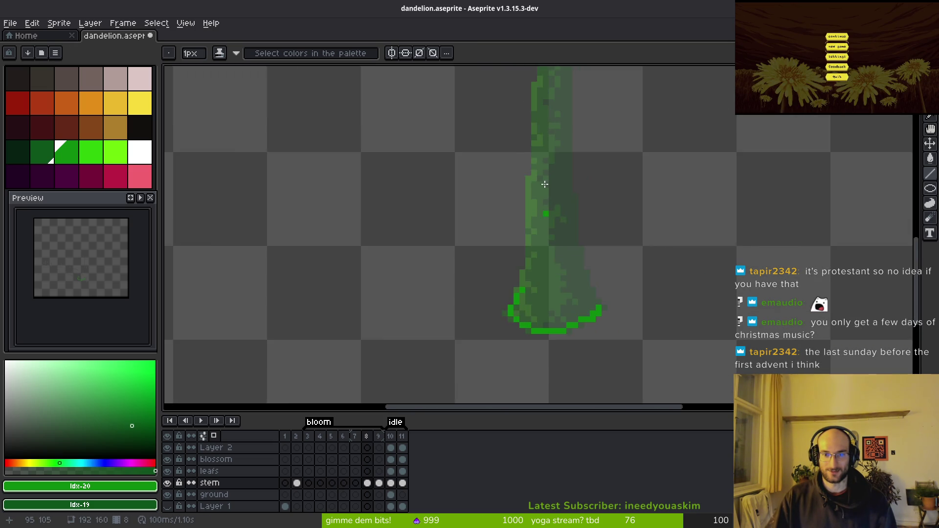
scroll(549, 216, down, 1)
scroll(550, 196, up, 4)
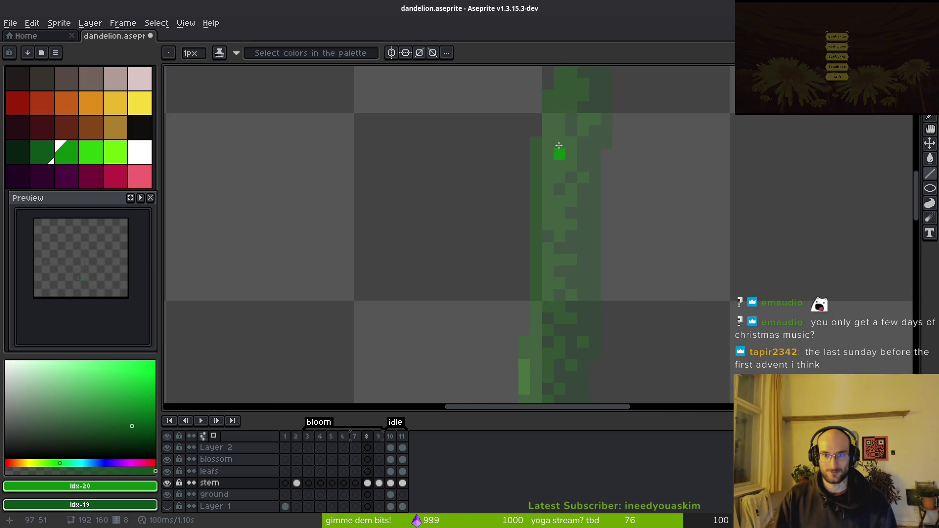
drag(559, 153, 567, 232)
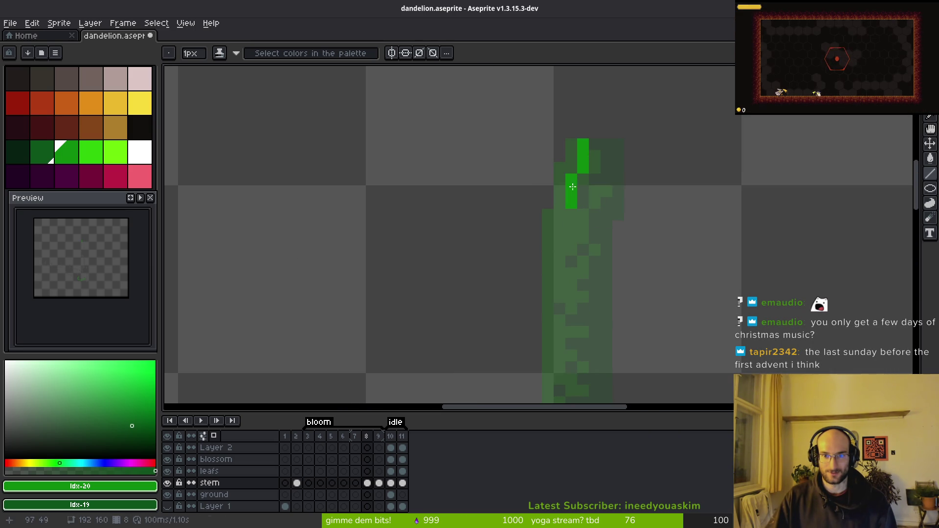
drag(580, 212, 584, 160)
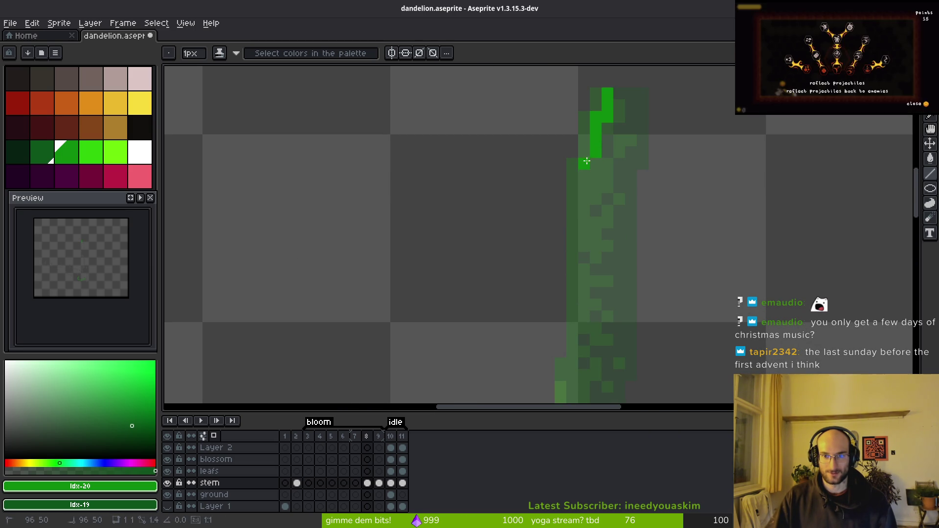
scroll(585, 161, down, 3)
scroll(582, 171, up, 1)
drag(574, 136, 563, 342)
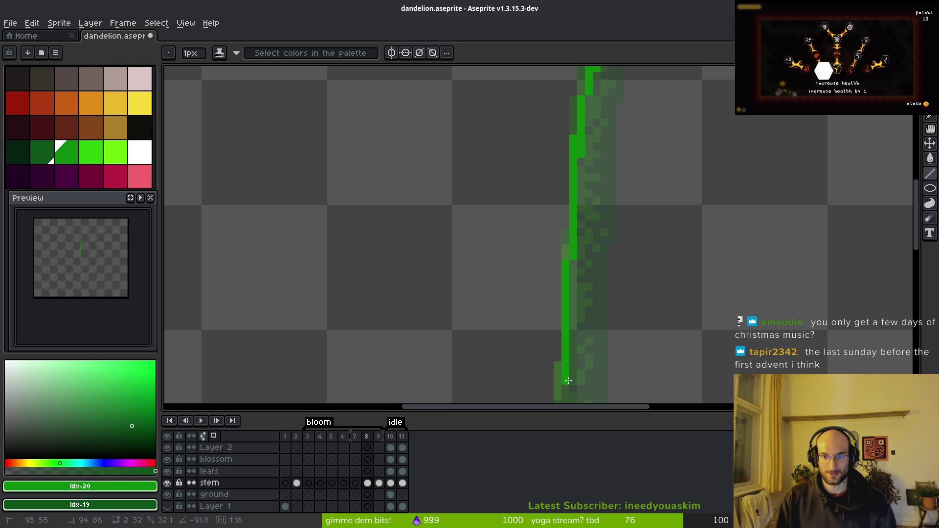
drag(596, 315, 545, 262)
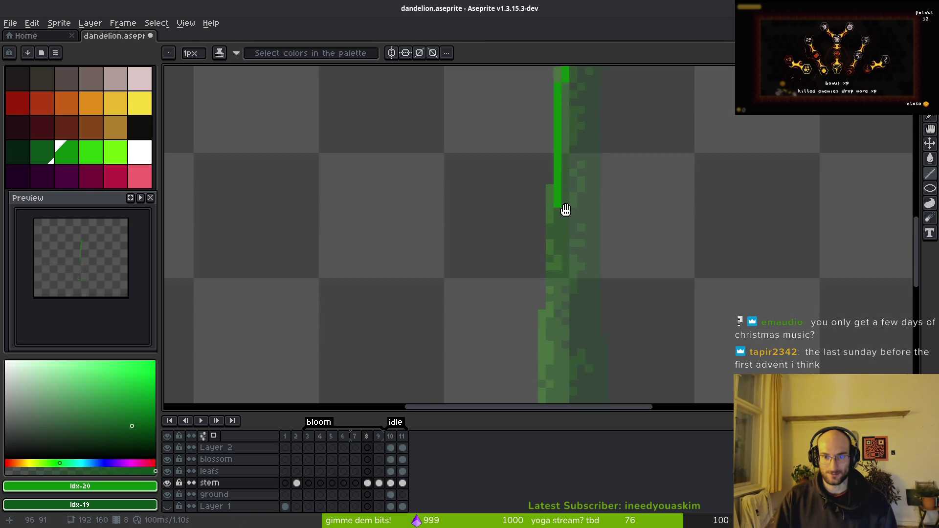
key(ctrl+z)
mouse_move(543, 137)
mouse_down()
mouse_move(551, 289)
mouse_move(526, 347)
mouse_move(534, 373)
mouse_up()
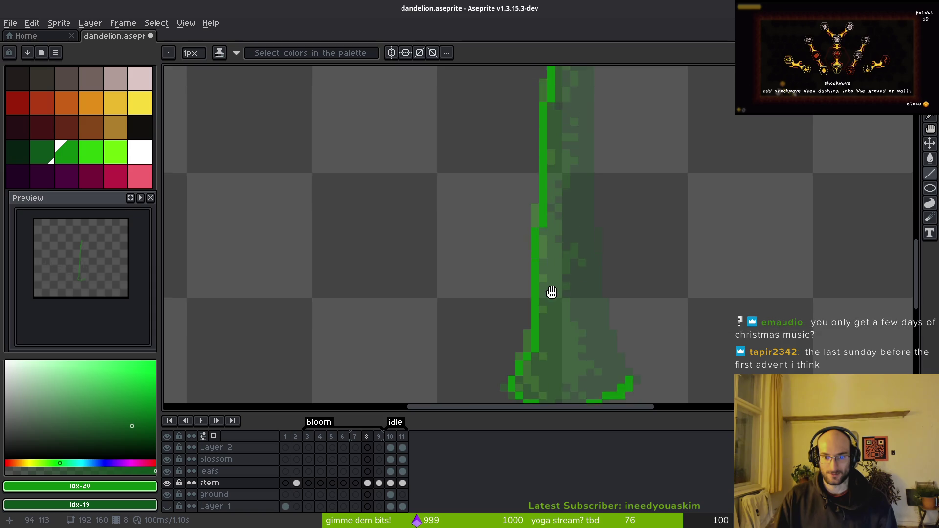
Extend the green outline further up the stem's left side
scroll(517, 336, up, 2)
scroll(608, 329, down, 3)
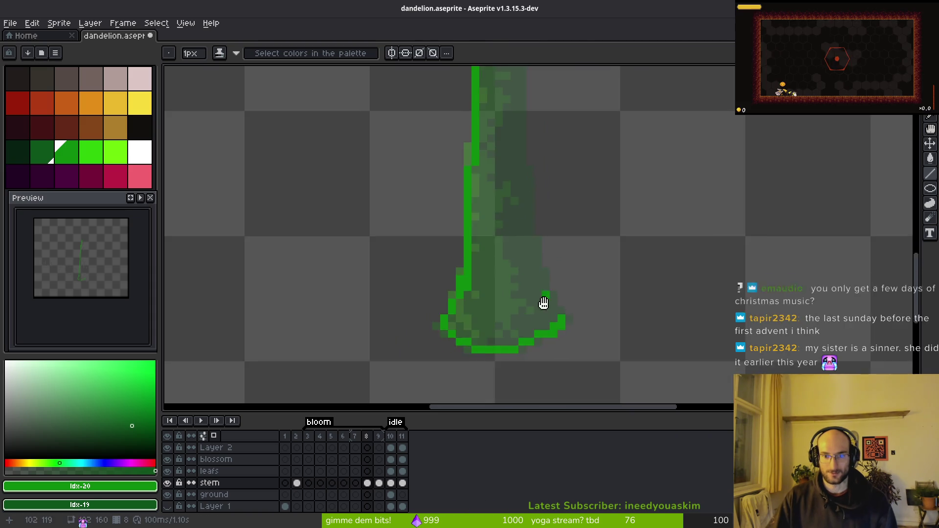
scroll(567, 361, up, 4)
scroll(557, 365, down, 3)
scroll(524, 310, up, 1)
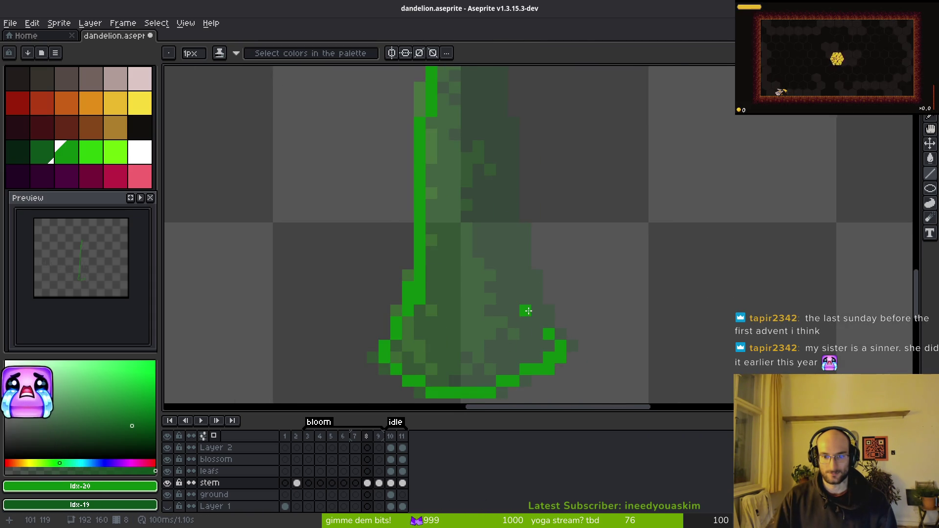
scroll(543, 324, up, 1)
mouse_move(540, 311)
mouse_down()
mouse_move(494, 208)
mouse_move(516, 205)
mouse_up()
Trace the outline up the stem's right edge to the top, undoing one stray line
scroll(515, 209, down, 2)
scroll(494, 294, up, 1)
mouse_move(499, 342)
mouse_down()
mouse_move(491, 113)
mouse_move(486, 193)
mouse_move(476, 122)
mouse_up()
key(ctrl+z)
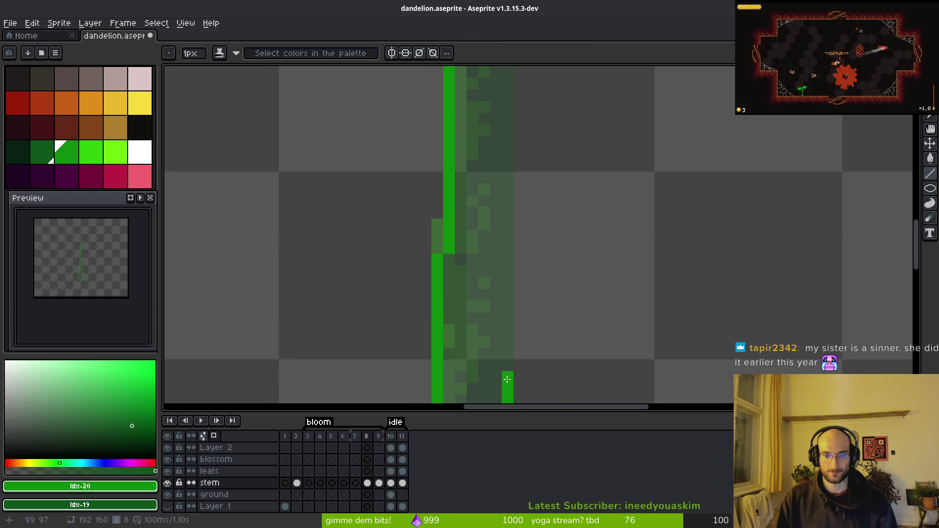
scroll(508, 380, down, 2)
drag(499, 189, 497, 95)
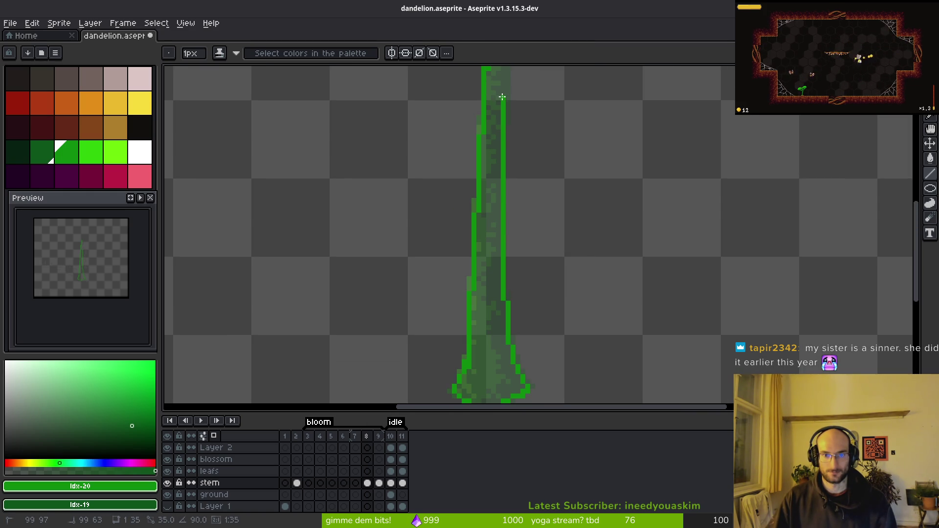
scroll(522, 298, up, 2)
mouse_move(522, 311)
mouse_down()
mouse_move(518, 338)
mouse_move(517, 125)
mouse_move(527, 118)
mouse_up()
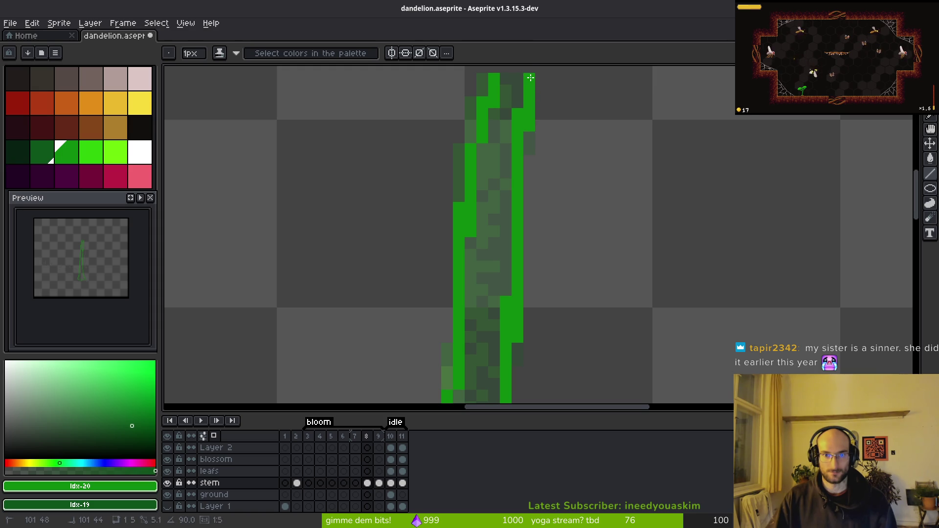
Fill the stem's interior with flat green using the Paint Bucket
key(g)
click(503, 210)
scroll(494, 318, down, 4)
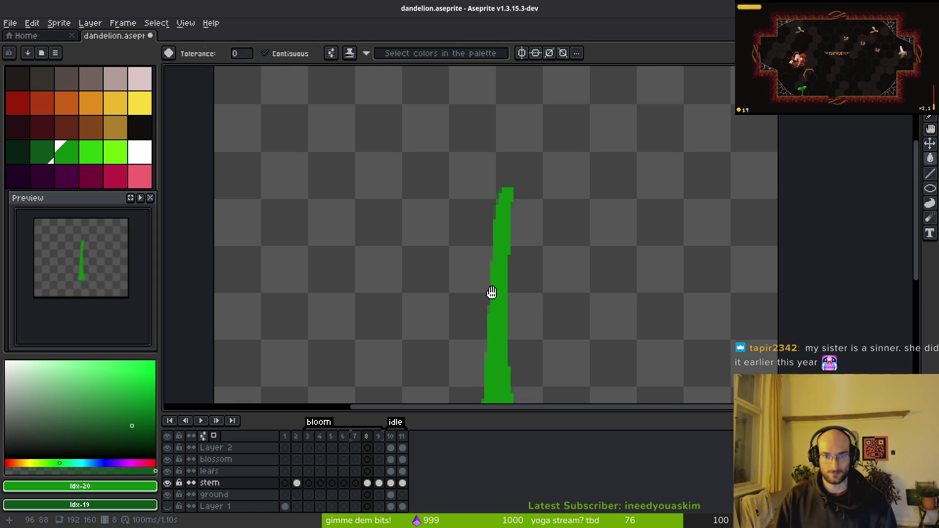
scroll(499, 279, up, 2)
scroll(486, 281, up, 1)
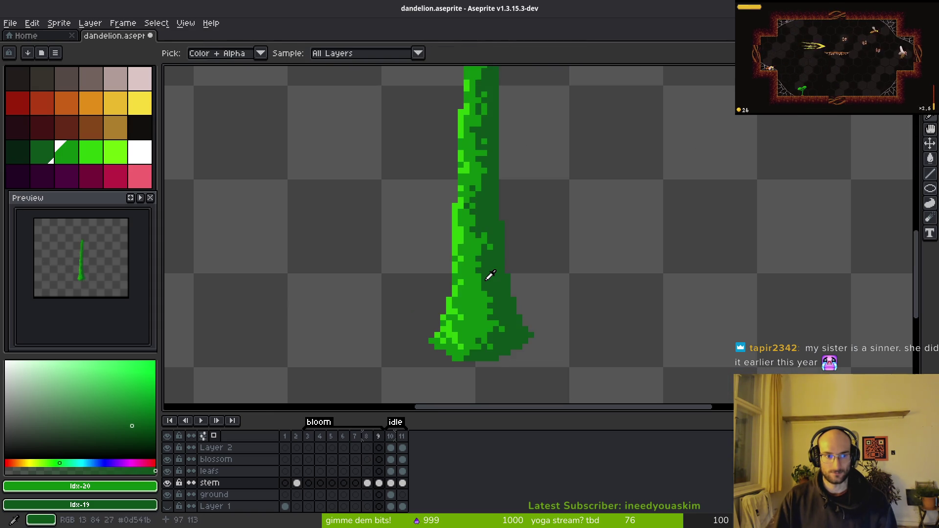
scroll(96, 277, up, 2)
scroll(509, 369, down, 1)
Toggle undo and redo to compare the flat fill against the textured stem
key(ctrl+z)
key(i)
key(ctrl+y)
key(ctrl+z)
key(ctrl+y)
key(ctrl+z)
key(ctrl+y)
key(ctrl+z)
key(ctrl+y)
key(ctrl+z)
key(ctrl+y)
key(w)
Compare once more, keep the textured dark and bright green stem, and zoom out
scroll(486, 235, down, 1)
scroll(489, 234, up, 5)
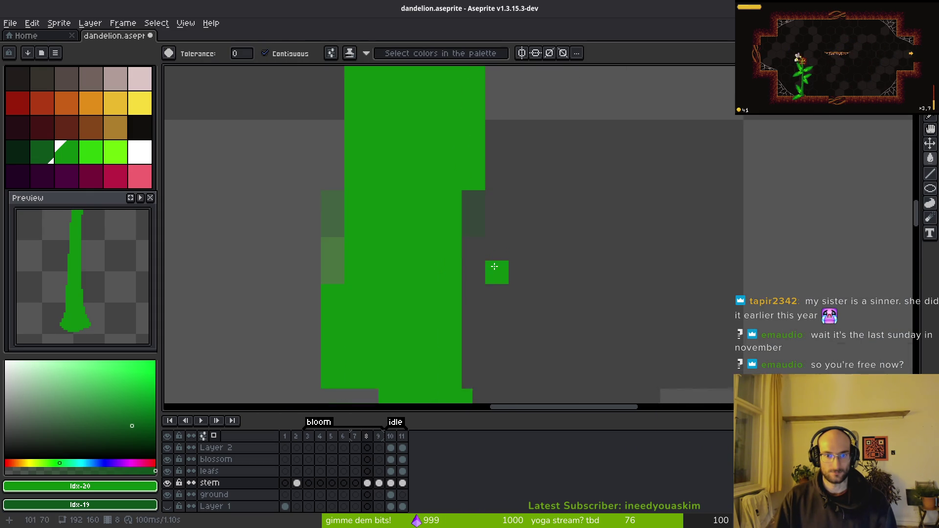
scroll(470, 156, down, 2)
key(b)
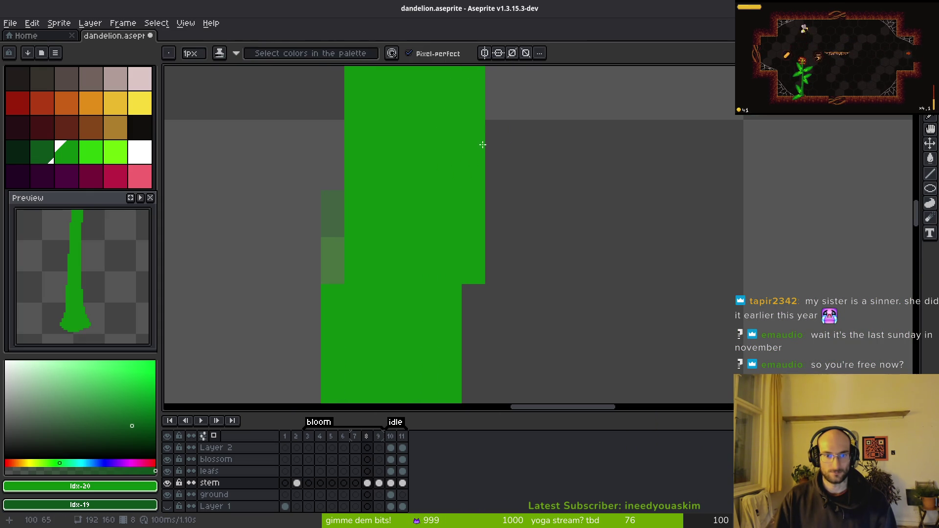
scroll(532, 179, down, 1)
scroll(488, 273, down, 3)
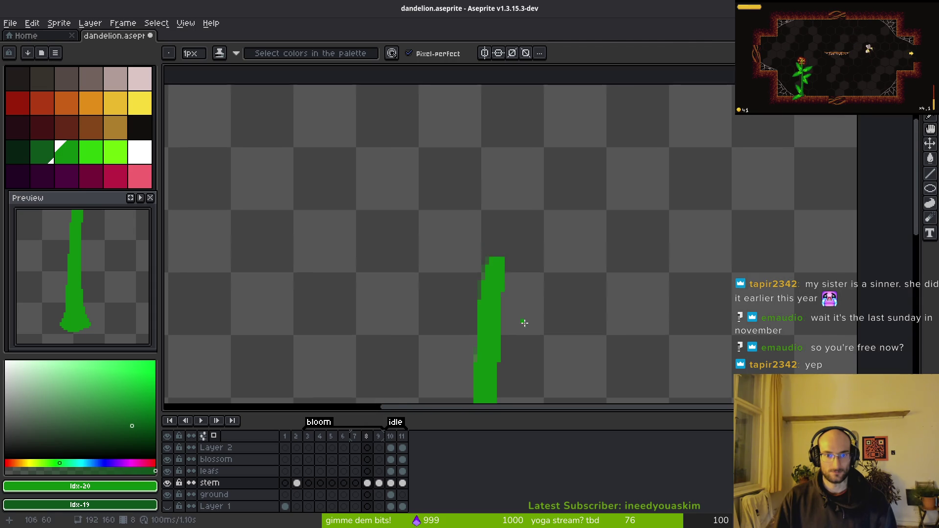
scroll(547, 272, up, 1)
key(ctrl+y)
key(i)
key(ctrl+z)
key(ctrl+y)
key(ctrl+z)
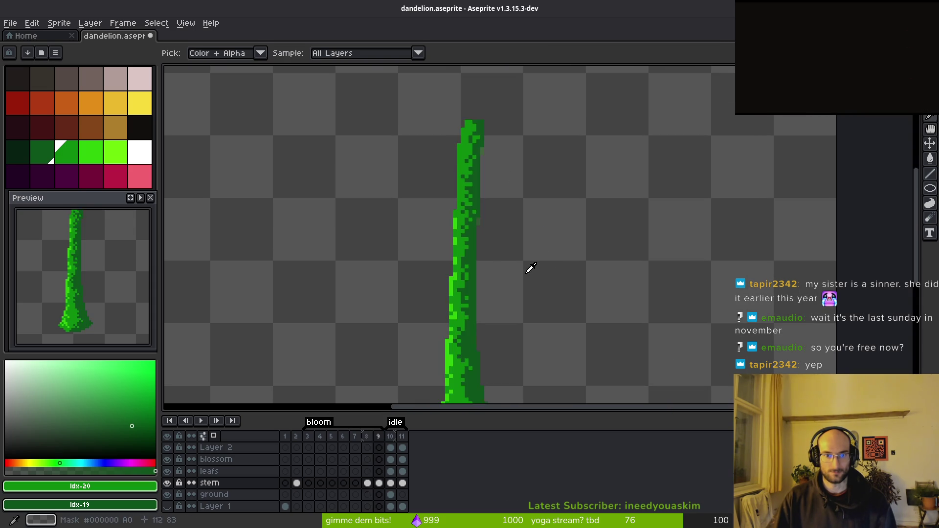
key(ctrl+y)
key(ctrl+z)
key(ctrl+y)
key(b)
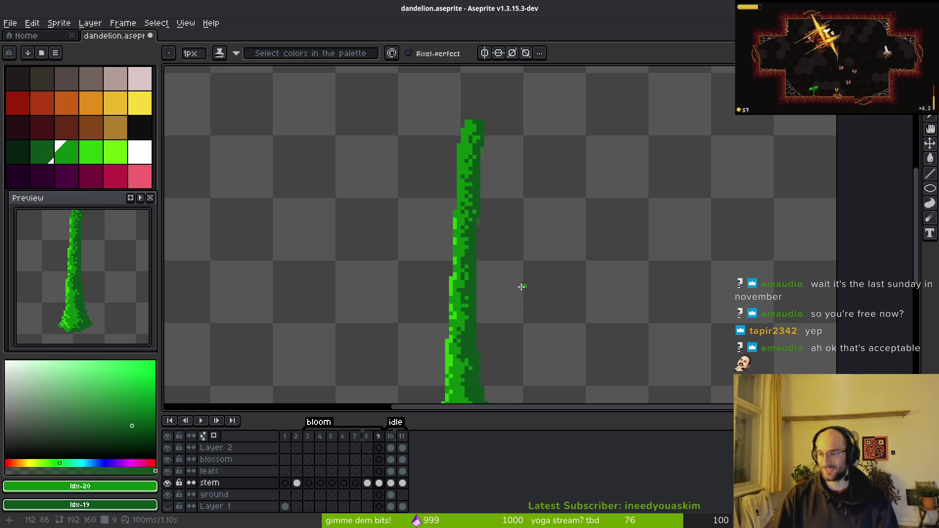
scroll(570, 228, down, 3)
Go to frame 7 of the stem layer with the Pencil tool active
key(i)
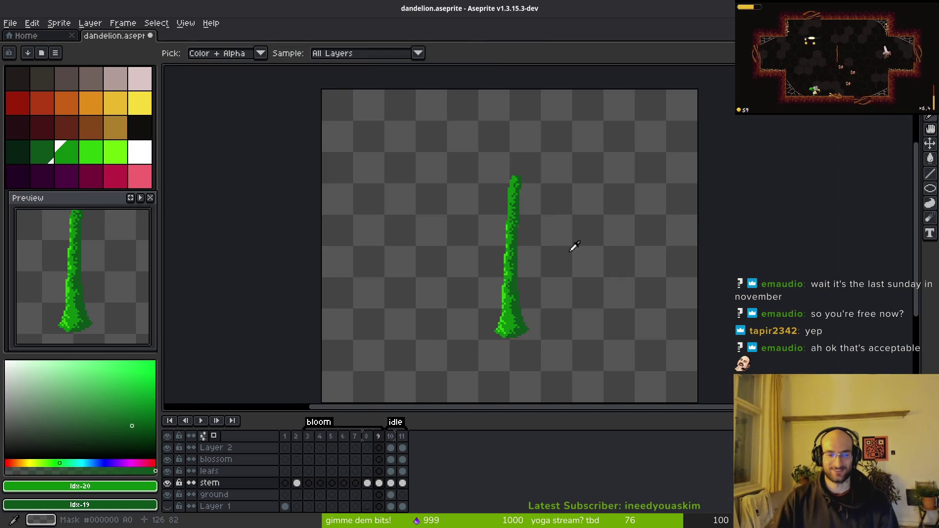
key(Left)
key(Left)
key(Left)
key(Right)
key(Right)
key(Left)
key(b)
scroll(516, 314, up, 3)
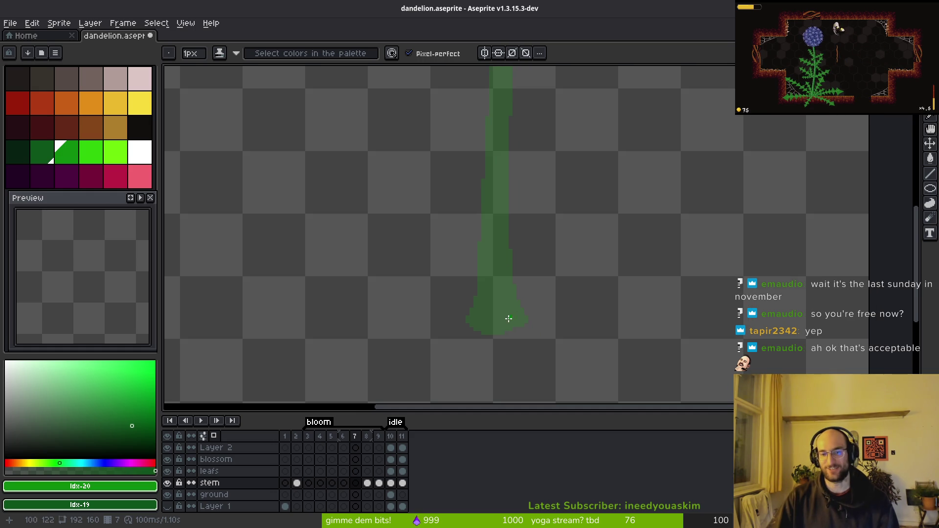
scroll(525, 319, up, 1)
scroll(536, 323, up, 3)
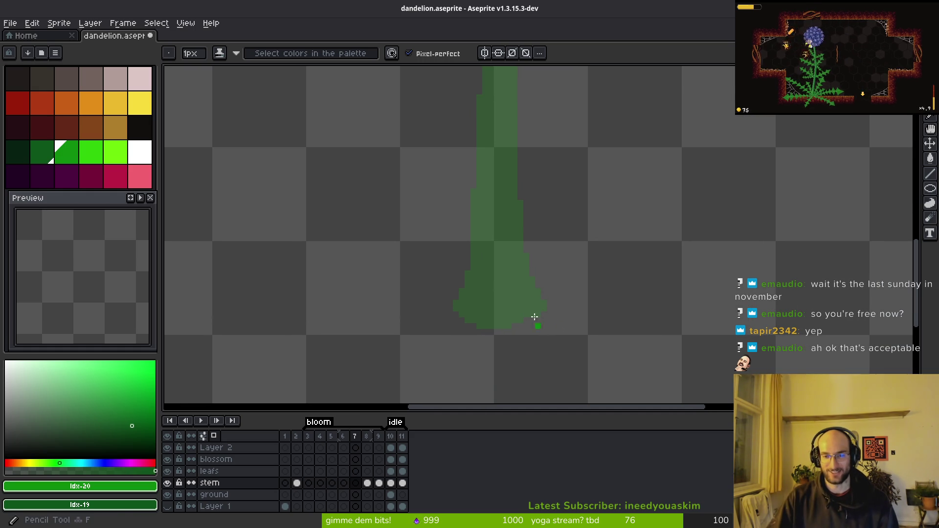
scroll(617, 279, down, 3)
key(i)
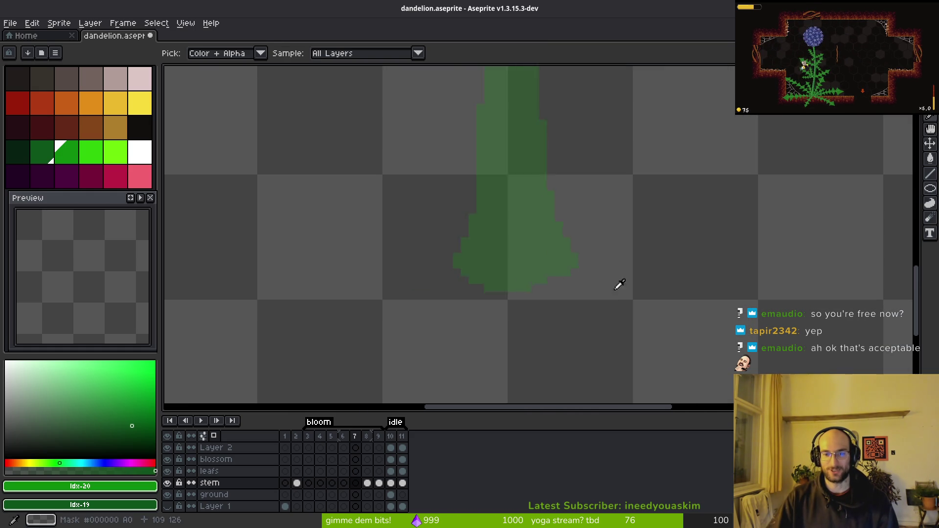
key(b)
scroll(548, 269, up, 3)
key(Left)
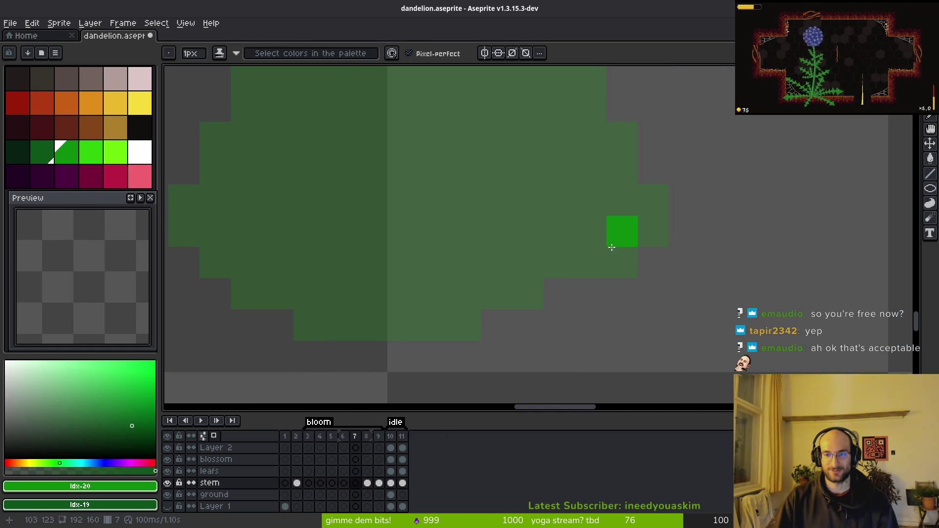
Draw the green curve of the stem's flared base and fix its left tip, with pixel-perfect off
mouse_move(620, 235)
mouse_down()
mouse_move(528, 256)
mouse_move(495, 292)
mouse_move(396, 293)
mouse_move(274, 262)
mouse_move(249, 212)
mouse_move(235, 259)
mouse_move(244, 261)
mouse_up()
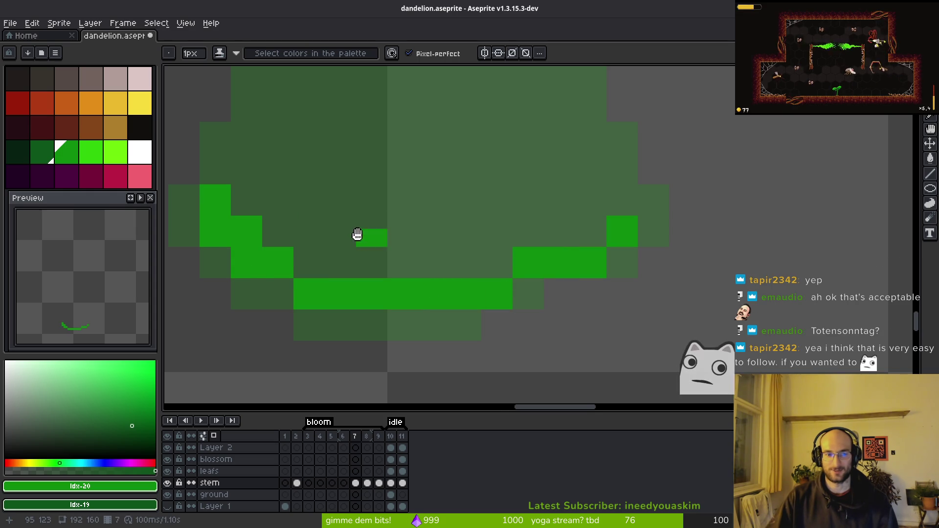
drag(360, 230, 440, 306)
scroll(469, 298, down, 2)
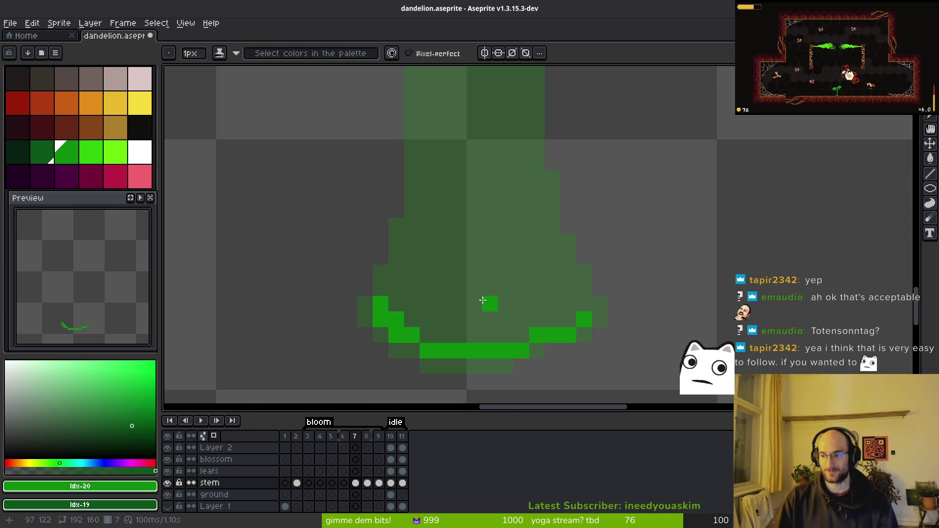
scroll(501, 321, down, 3)
scroll(502, 321, right, 3)
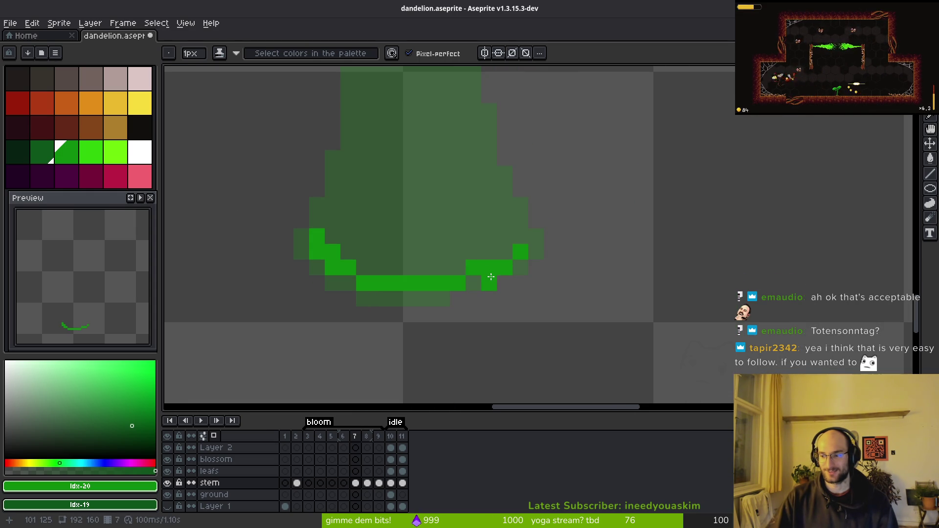
scroll(491, 295, up, 2)
scroll(490, 296, left, 1)
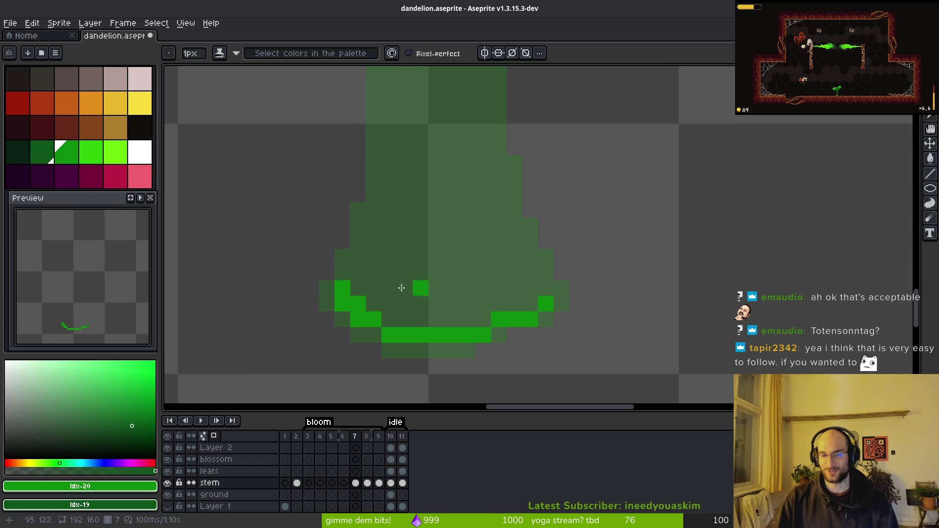
key(l)
click(346, 275)
Draw the stem's left edge from the base tip up to a top pixel
scroll(461, 378, up, 1)
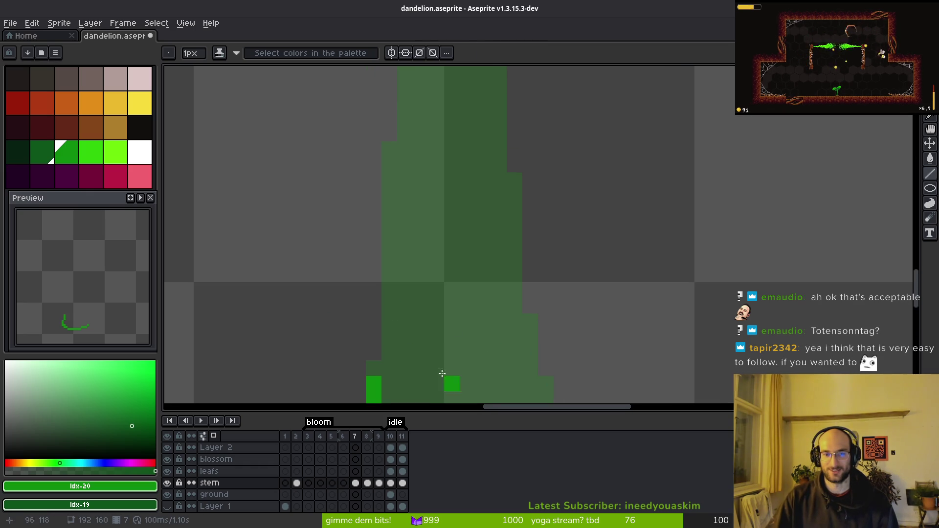
mouse_move(385, 368)
mouse_down()
mouse_move(385, 168)
mouse_move(447, 164)
mouse_move(407, 72)
mouse_up()
scroll(447, 163, down, 1)
scroll(441, 167, down, 2)
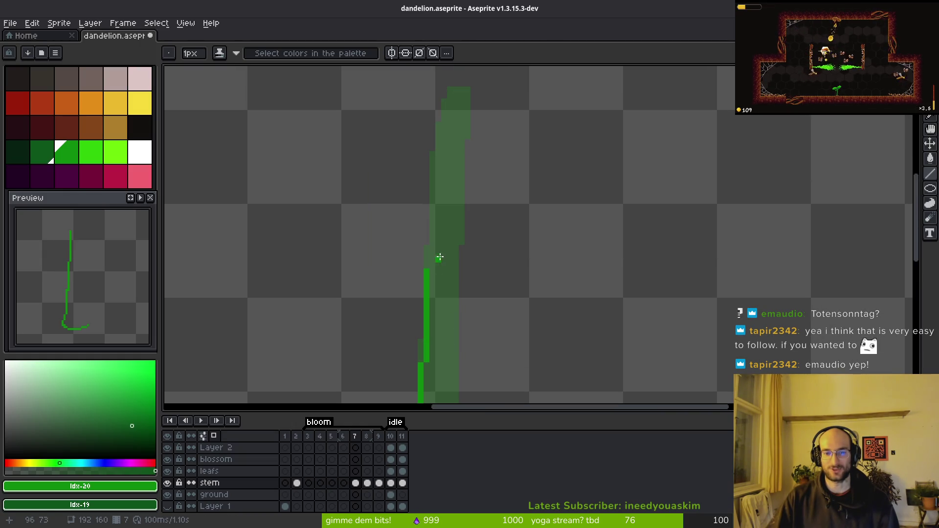
scroll(438, 255, up, 1)
scroll(434, 341, up, 1)
mouse_move(443, 336)
mouse_down()
mouse_move(457, 126)
mouse_move(445, 104)
mouse_up()
scroll(468, 322, up, 1)
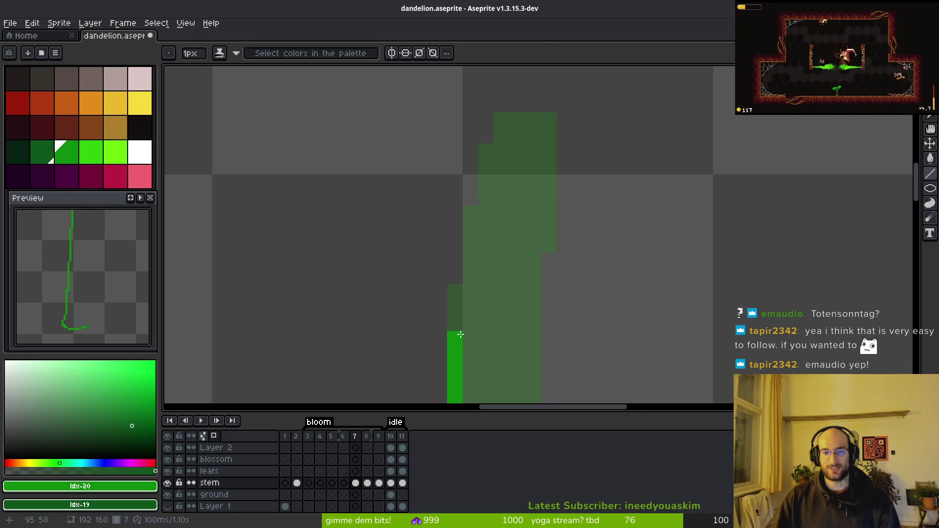
mouse_move(466, 327)
mouse_down()
mouse_move(497, 130)
mouse_move(489, 178)
mouse_move(484, 164)
mouse_move(495, 171)
mouse_up()
click(518, 120)
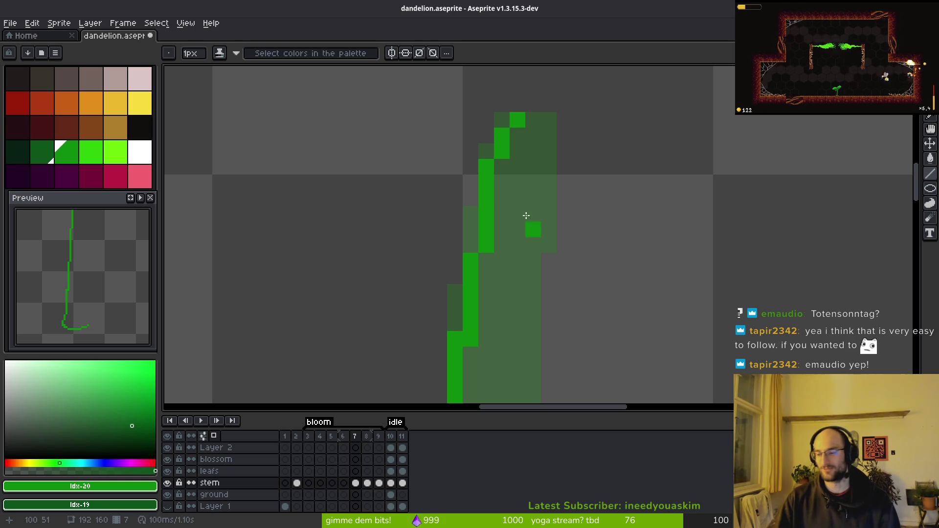
Draw the stem's right edge downward, closing gaps, and the right side of the flared base
mouse_move(546, 130)
mouse_down()
mouse_move(520, 268)
mouse_move(523, 323)
mouse_up()
scroll(528, 130, down, 4)
scroll(506, 153, up, 3)
mouse_move(512, 161)
mouse_down()
mouse_move(527, 215)
mouse_move(537, 133)
mouse_move(525, 367)
mouse_up()
drag(538, 176, 529, 304)
scroll(530, 185, down, 1)
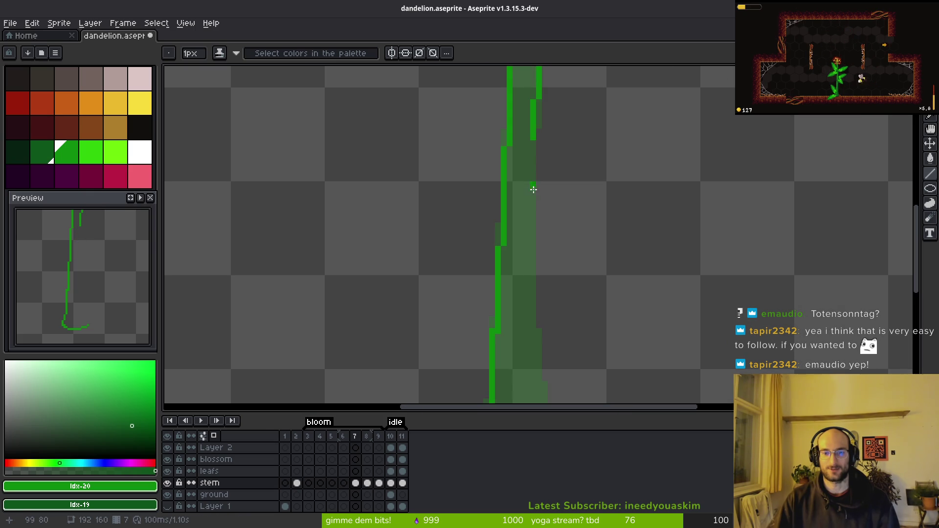
drag(532, 140, 528, 294)
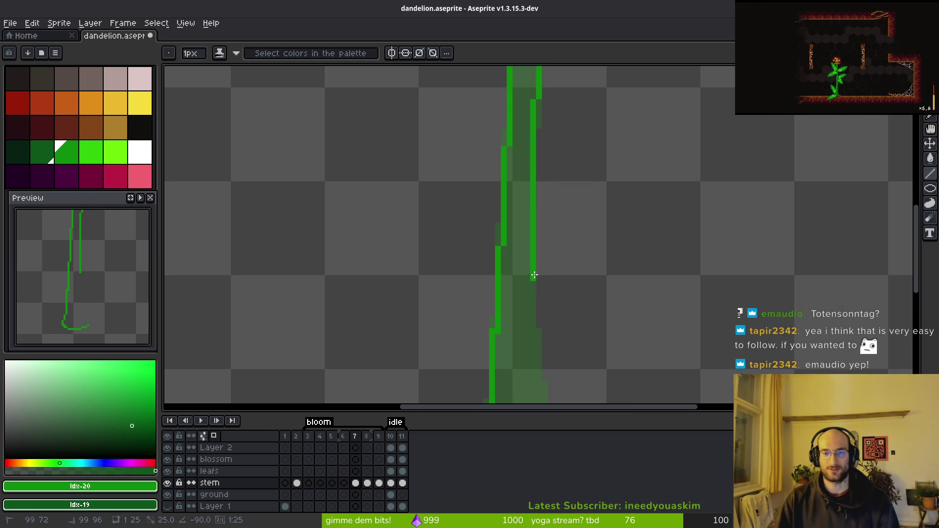
scroll(530, 273, up, 2)
mouse_move(513, 106)
mouse_down()
mouse_move(533, 405)
mouse_move(523, 275)
mouse_up()
scroll(524, 274, down, 3)
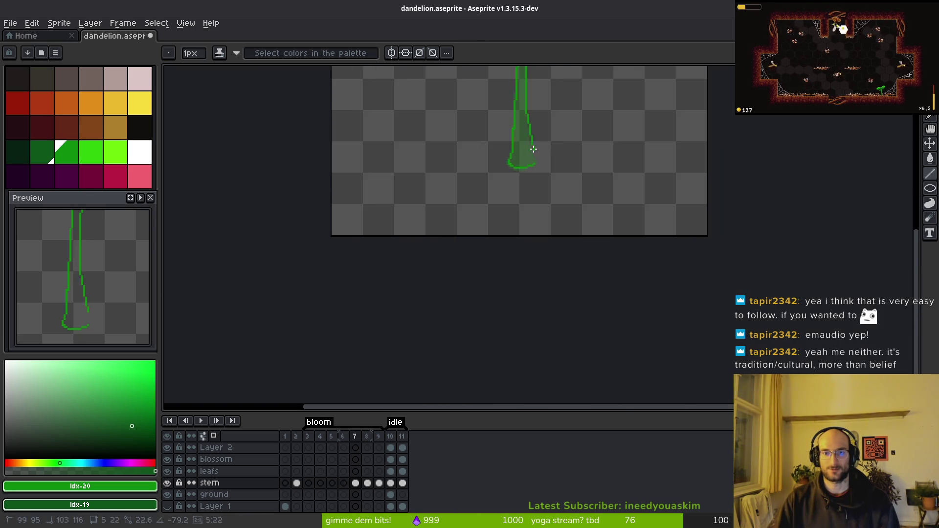
scroll(526, 152, up, 1)
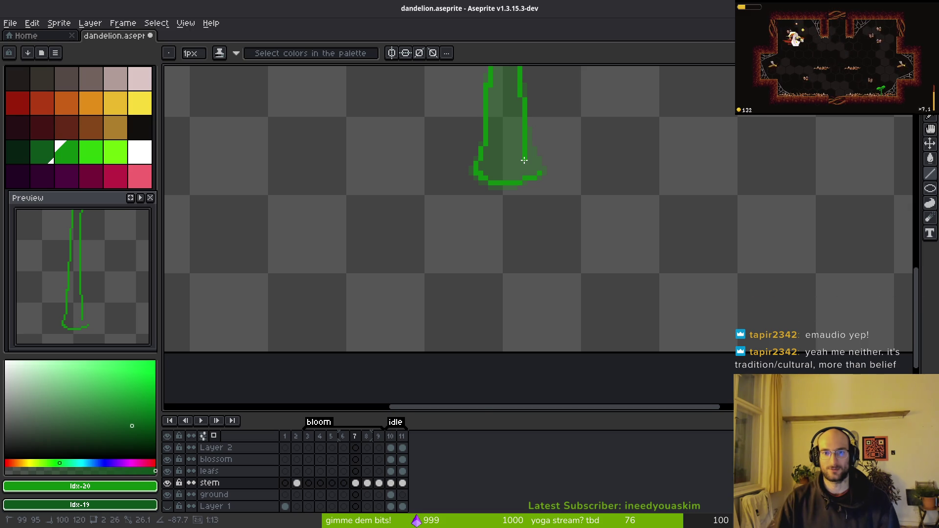
scroll(524, 161, up, 3)
drag(508, 177, 545, 250)
Paint-bucket fill the stem outline green, undoing an accidental whole-canvas fill first
key(g)
click(459, 241)
key(ctrl+z)
scroll(463, 212, down, 3)
scroll(472, 325, down, 5)
scroll(439, 331, up, 5)
click(429, 353)
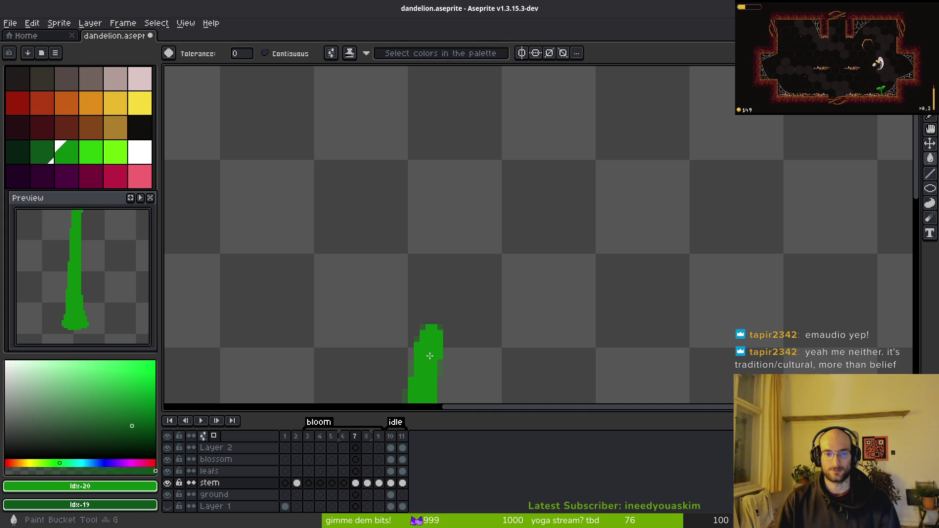
Bring the whole stem into view and add a single green pixel near it with the Pencil
scroll(503, 318, down, 3)
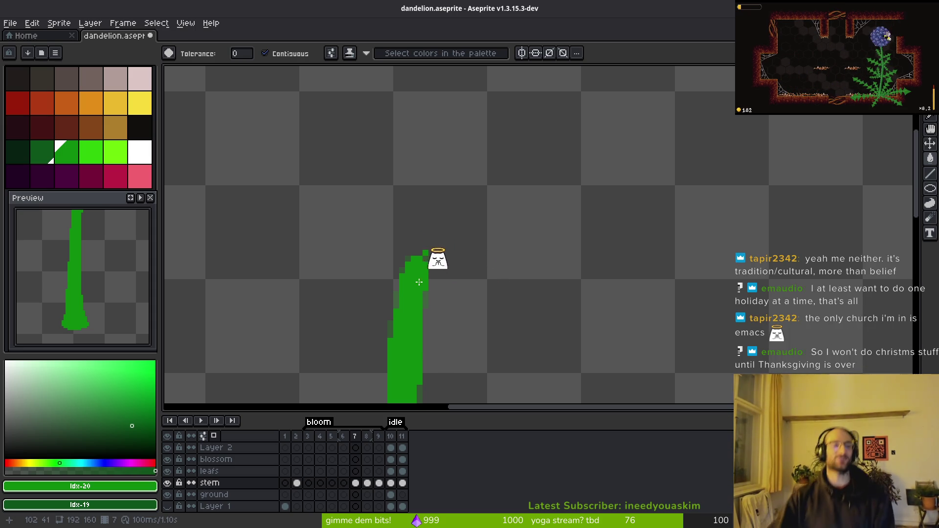
mouse_move(393, 182)
mouse_down()
mouse_move(399, 122)
mouse_move(378, 223)
mouse_up()
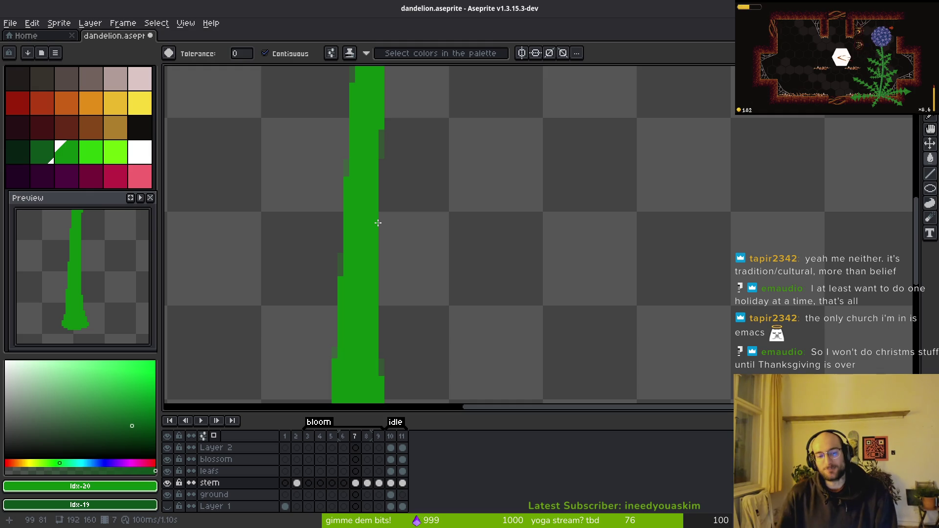
drag(466, 181, 373, 166)
scroll(380, 226, down, 1)
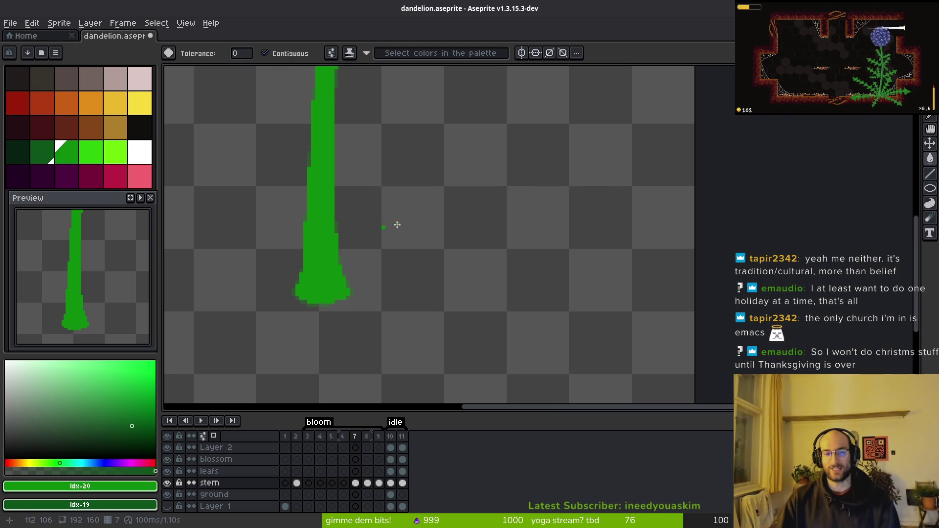
drag(380, 227, 454, 307)
scroll(448, 306, down, 3)
scroll(442, 295, left, 1)
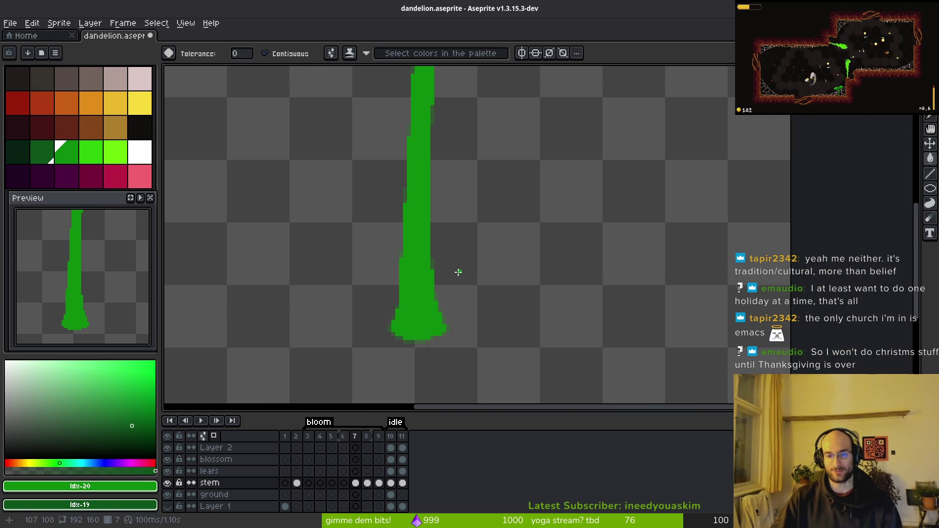
key(b)
scroll(443, 276, up, 1)
click(443, 317)
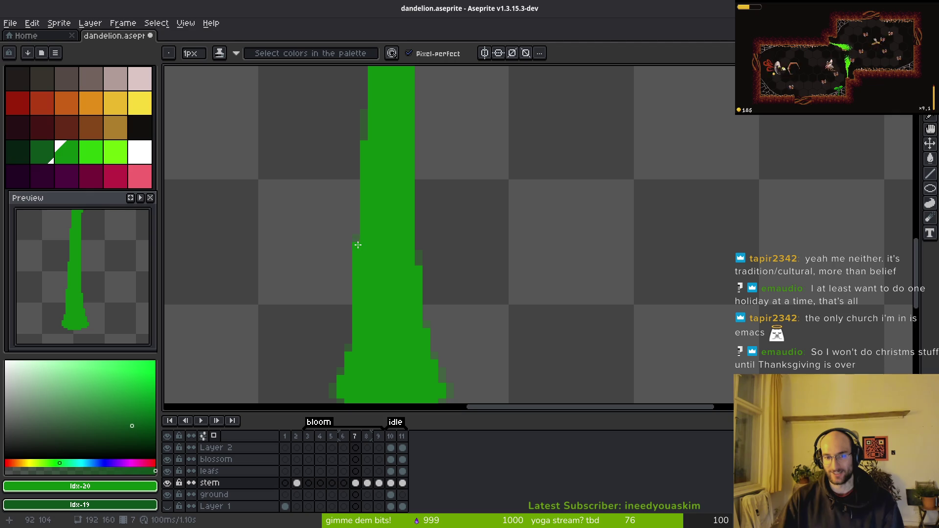
Check the stem's top and flip between neighbouring frames to compare the stem shapes
scroll(474, 279, down, 1)
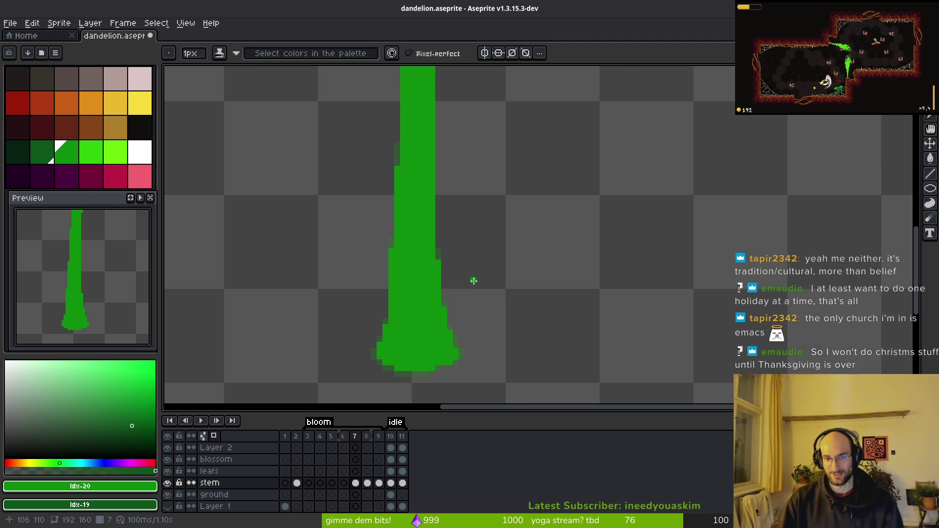
scroll(398, 317, up, 1)
scroll(398, 318, down, 2)
scroll(398, 318, left, 2)
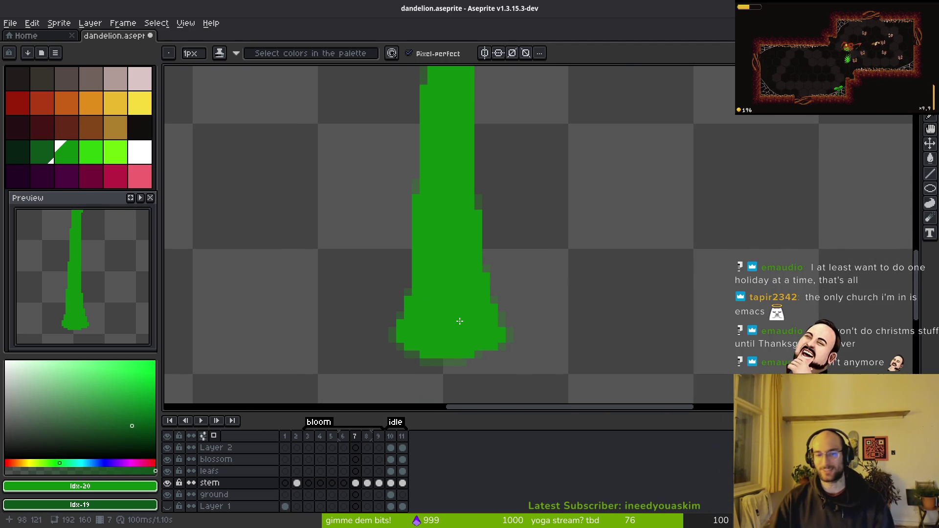
scroll(468, 360, down, 1)
scroll(486, 227, down, 4)
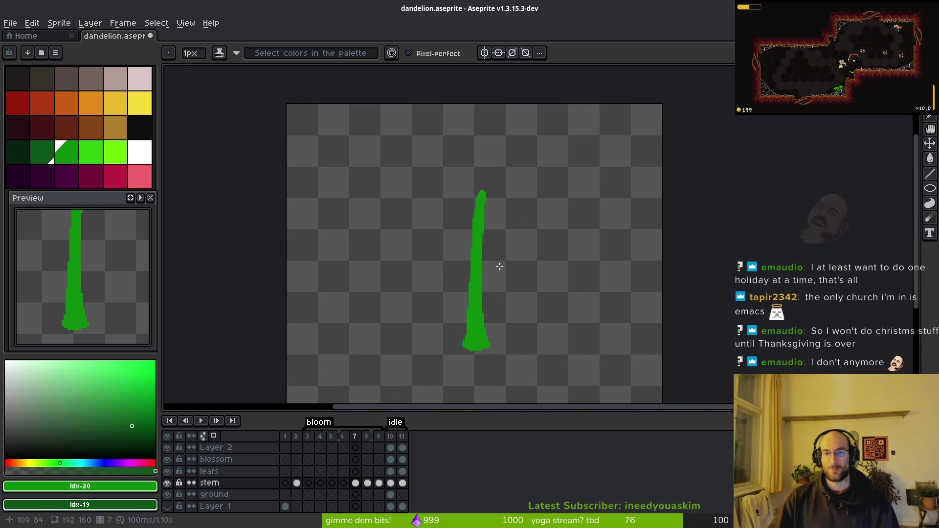
scroll(507, 243, up, 3)
scroll(517, 225, up, 2)
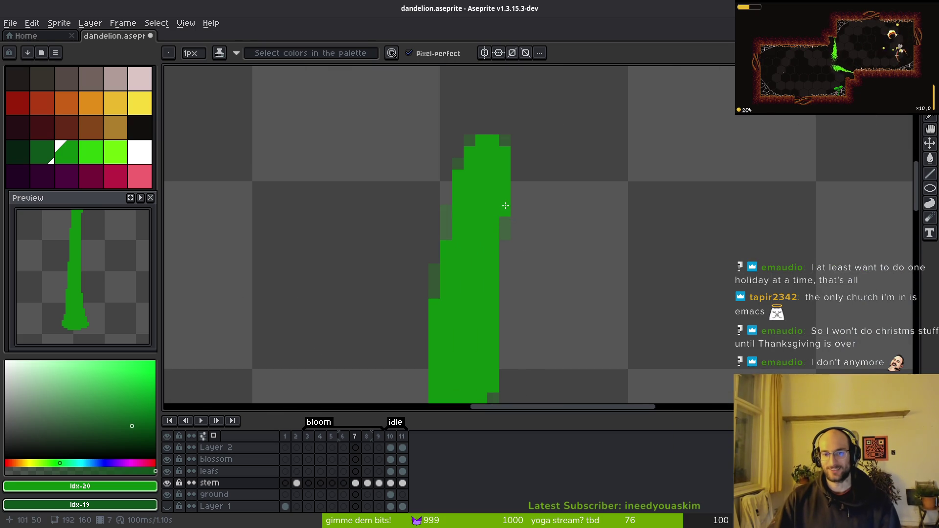
drag(578, 285, 568, 178)
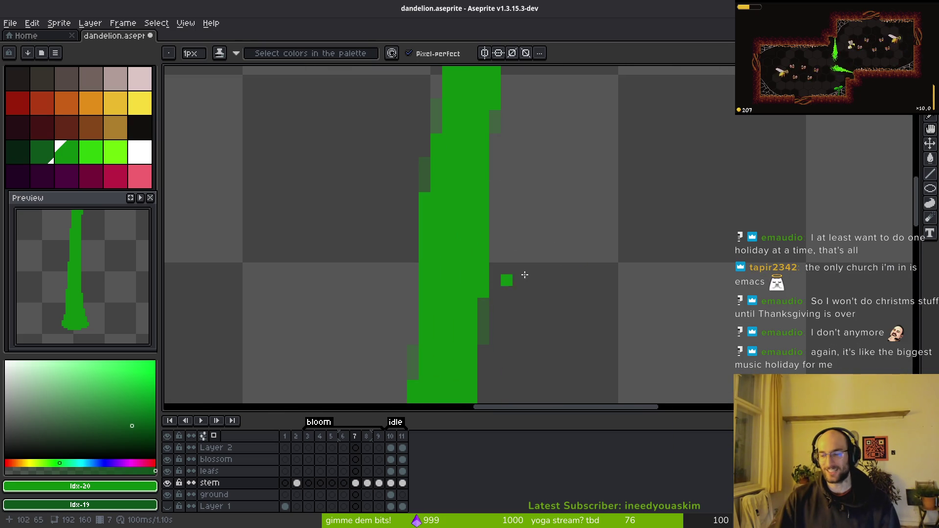
scroll(584, 242, down, 2)
key(i)
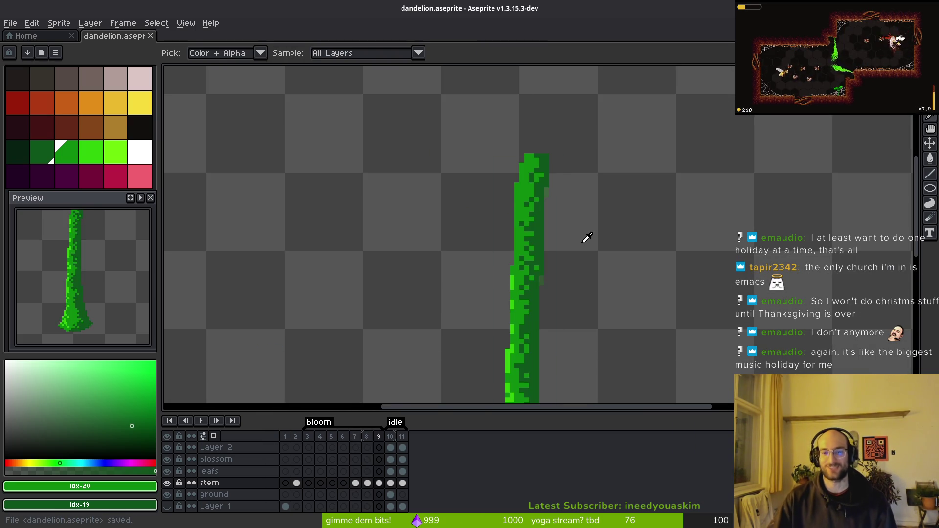
key(Right)
key(Left)
key(Right)
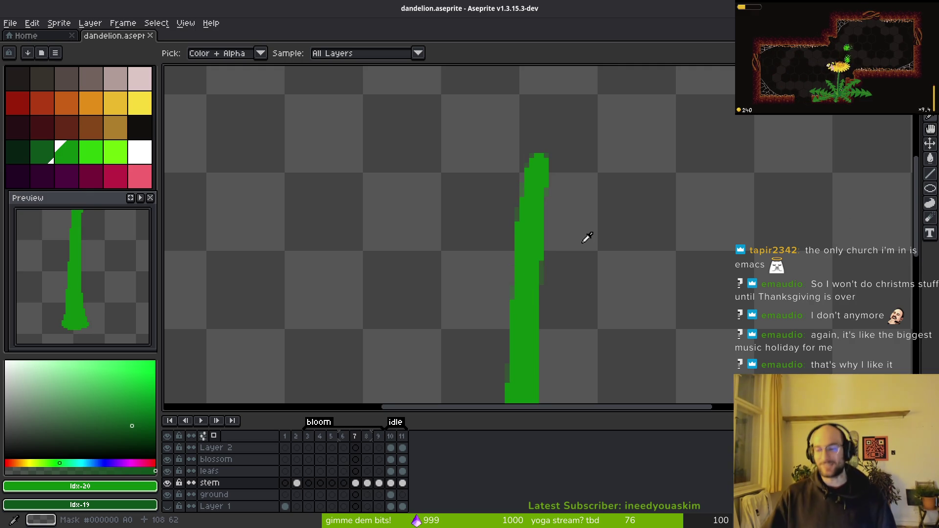
key(b)
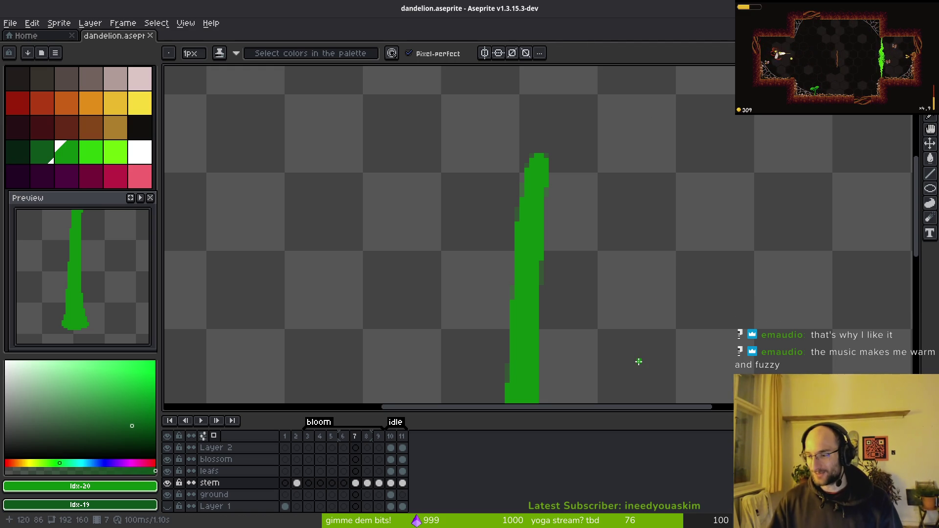
scroll(565, 272, down, 2)
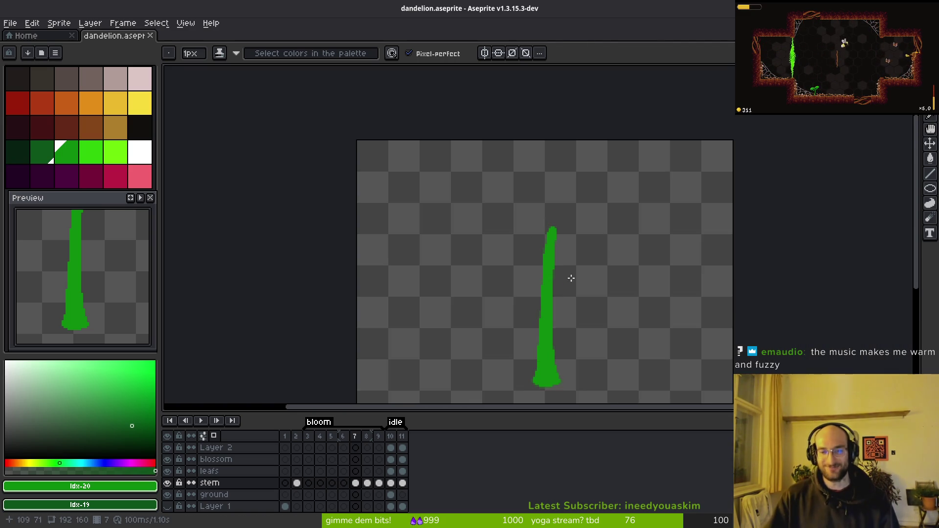
scroll(556, 283, up, 2)
scroll(535, 291, down, 1)
scroll(542, 310, up, 1)
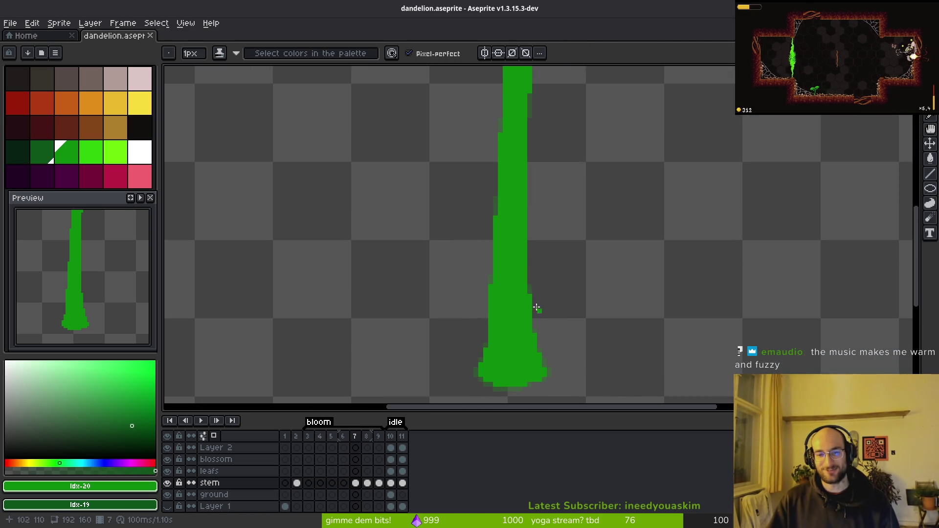
scroll(563, 243, down, 2)
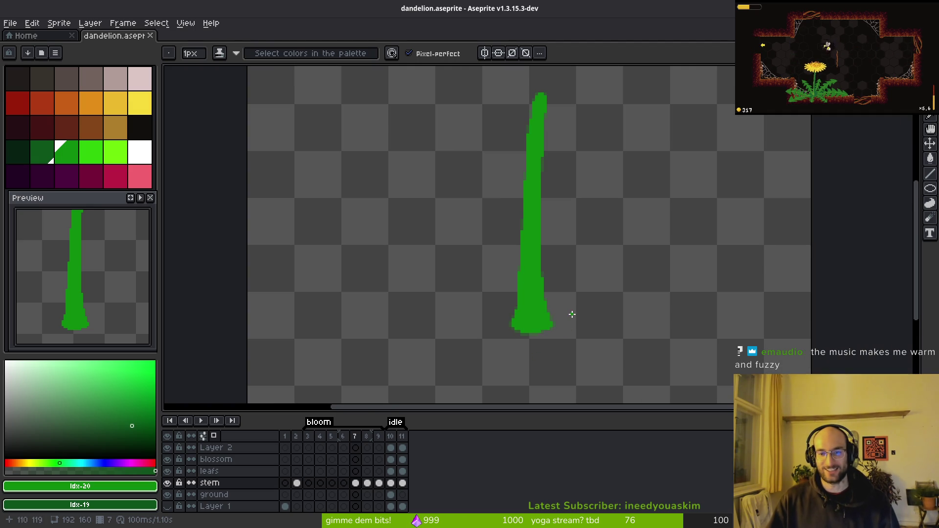
scroll(557, 317, up, 1)
scroll(556, 318, down, 2)
scroll(560, 326, up, 2)
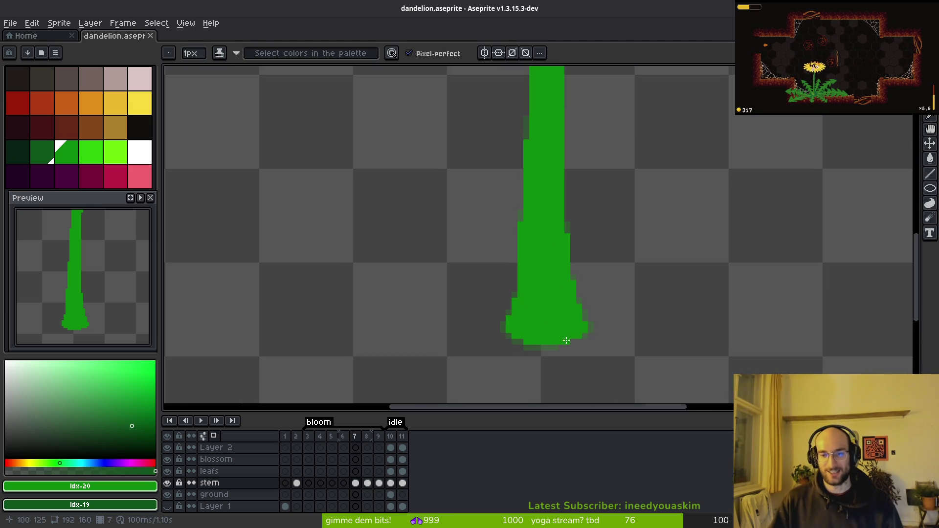
scroll(558, 323, down, 1)
scroll(556, 322, up, 2)
scroll(546, 311, down, 2)
key(i)
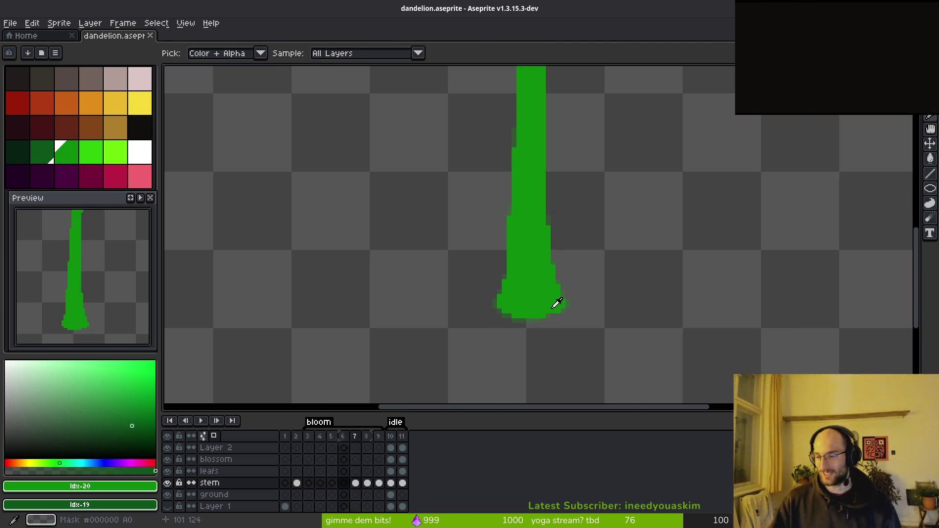
In frame 6, start the stem top and draw a pixel column down its right side
key(b)
scroll(545, 315, up, 1)
key(comma)
scroll(577, 274, up, 4)
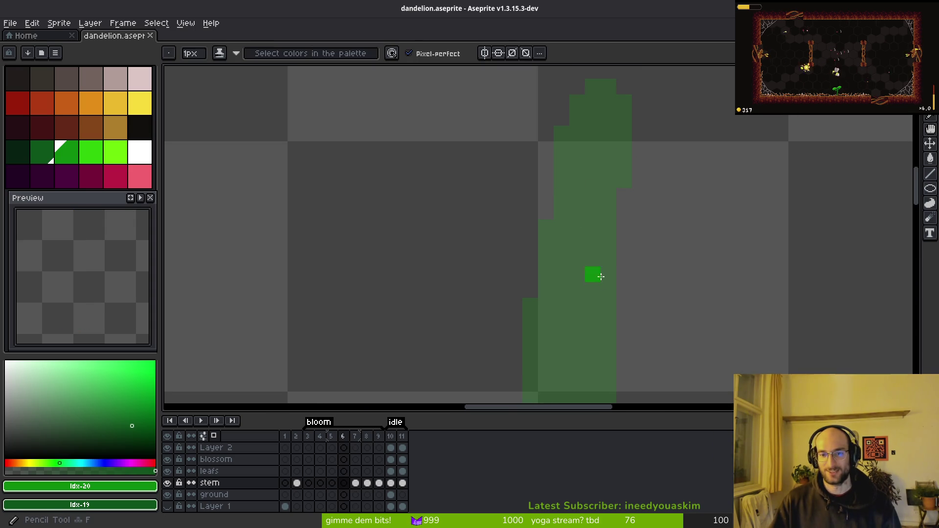
click(594, 133)
scroll(587, 147, up, 3)
click(601, 203)
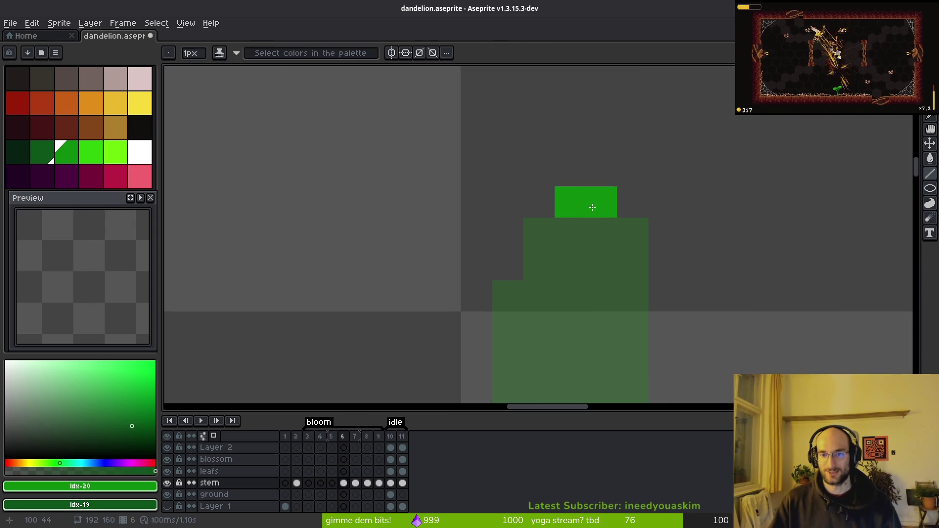
scroll(625, 254, down, 2)
scroll(585, 219, up, 1)
drag(595, 195, 571, 327)
drag(596, 274, 595, 240)
Extend the stem's right edge straight down to the base
scroll(558, 293, down, 3)
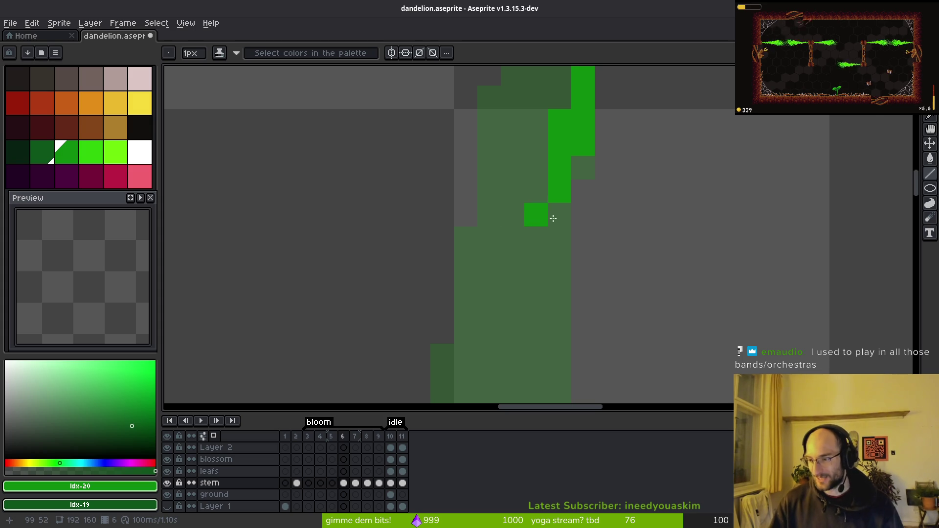
scroll(558, 230, down, 6)
mouse_move(555, 243)
mouse_down()
mouse_move(575, 147)
mouse_move(558, 264)
mouse_move(567, 270)
mouse_move(595, 207)
mouse_up()
scroll(570, 285, up, 1)
drag(589, 164, 592, 175)
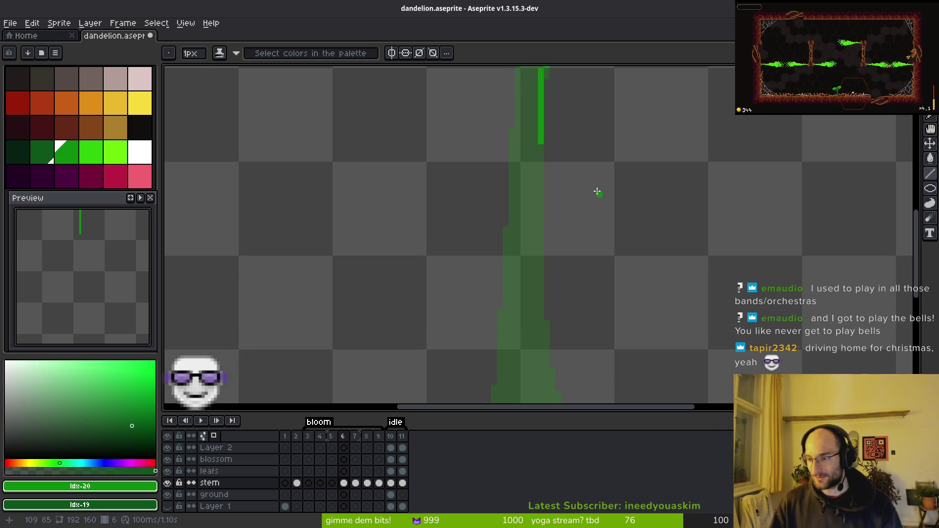
mouse_move(540, 142)
mouse_down()
mouse_move(548, 370)
mouse_move(539, 367)
mouse_up()
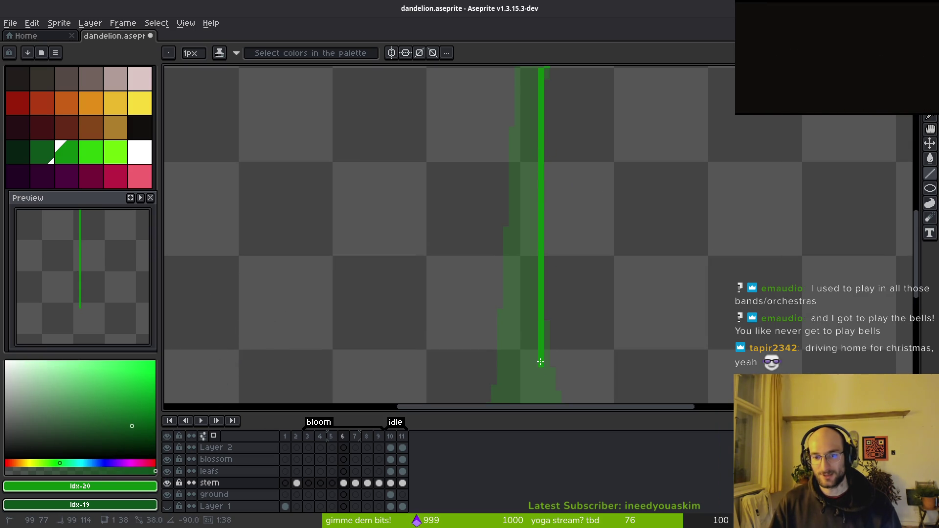
scroll(524, 185, up, 1)
scroll(513, 208, up, 1)
mouse_move(514, 209)
mouse_down()
mouse_move(490, 123)
mouse_move(529, 342)
mouse_move(542, 353)
mouse_up()
drag(460, 338, 520, 258)
Draw the bottom rows of the flared base and a line up the stem's left edge
mouse_move(589, 290)
mouse_down()
mouse_move(522, 280)
mouse_move(546, 304)
mouse_move(434, 274)
mouse_move(419, 285)
mouse_move(402, 273)
mouse_move(417, 210)
mouse_up()
drag(498, 222, 510, 354)
drag(446, 337, 462, 68)
scroll(485, 182, down, 3)
scroll(484, 182, up, 2)
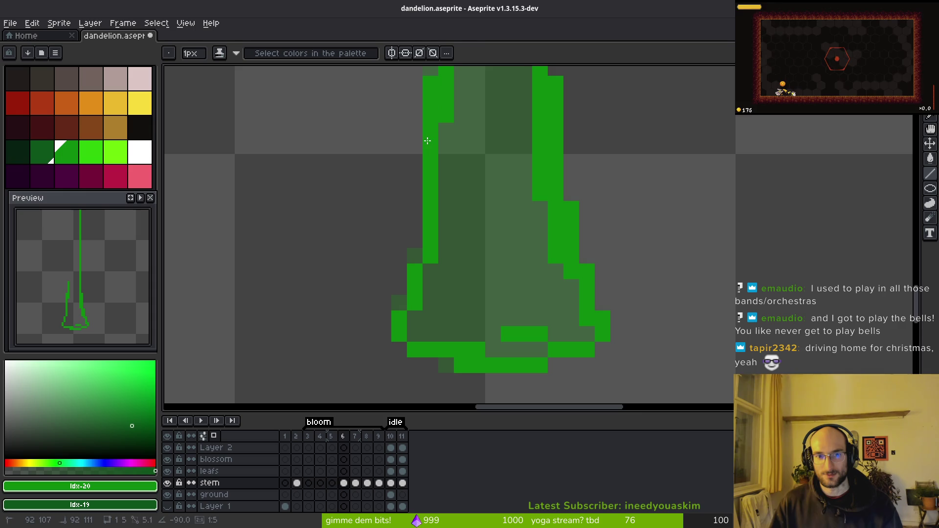
scroll(505, 247, down, 1)
scroll(475, 255, up, 4)
click(574, 149)
scroll(561, 198, down, 2)
Draw bright green lines along the left edge, extending the outline up toward the stem top
drag(561, 198, 562, 313)
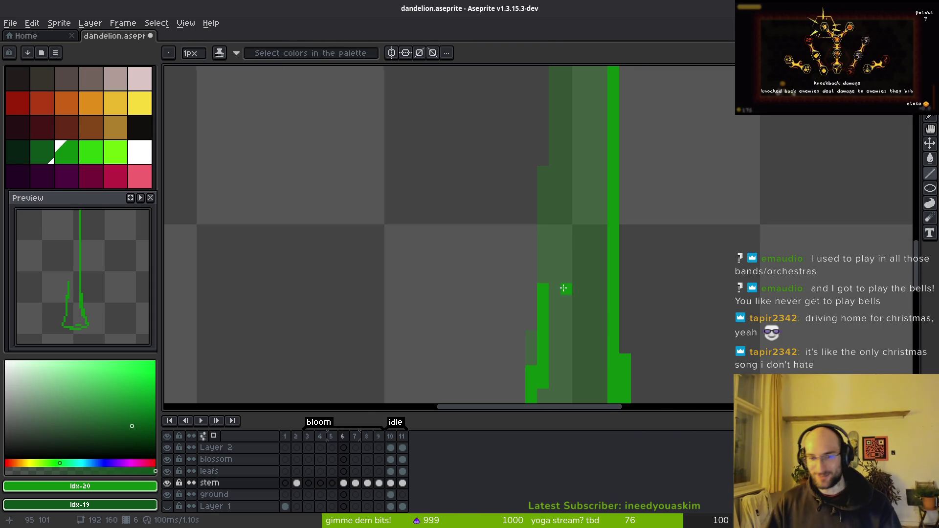
scroll(562, 287, down, 2)
mouse_move(583, 133)
mouse_down()
mouse_move(578, 389)
mouse_move(588, 258)
mouse_move(577, 200)
mouse_move(566, 260)
mouse_move(568, 243)
mouse_up()
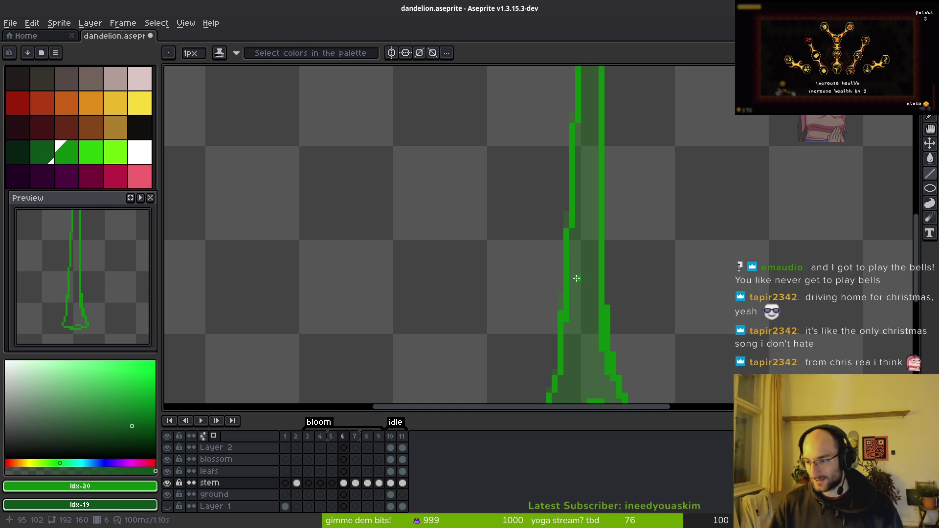
drag(566, 284, 541, 241)
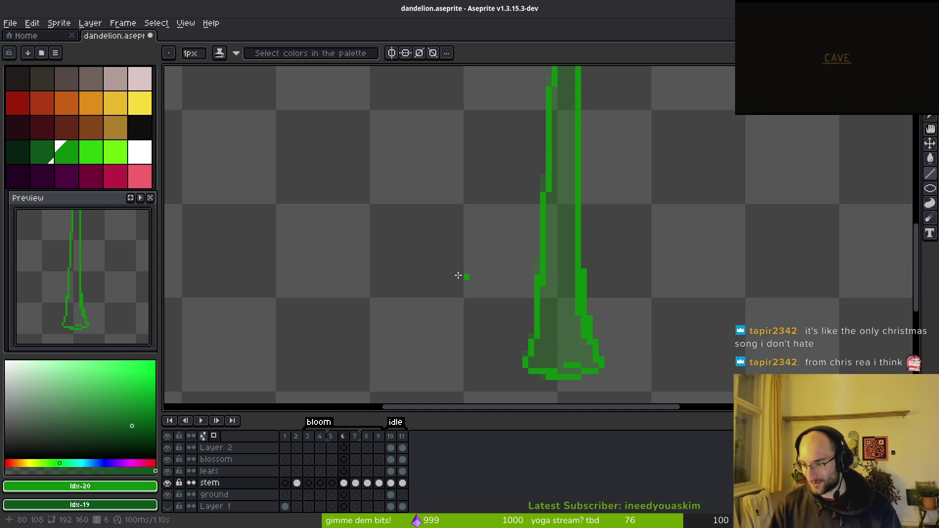
scroll(538, 304, up, 3)
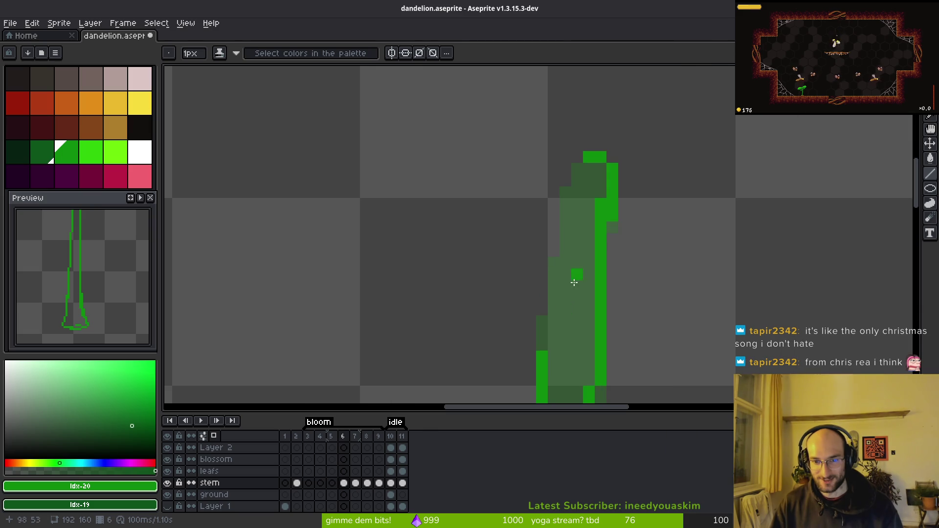
drag(553, 285, 541, 345)
mouse_move(567, 272)
mouse_down()
mouse_move(565, 200)
mouse_move(585, 171)
mouse_up()
Paint-bucket fill the frame 6 stem interior with bright green
key(g)
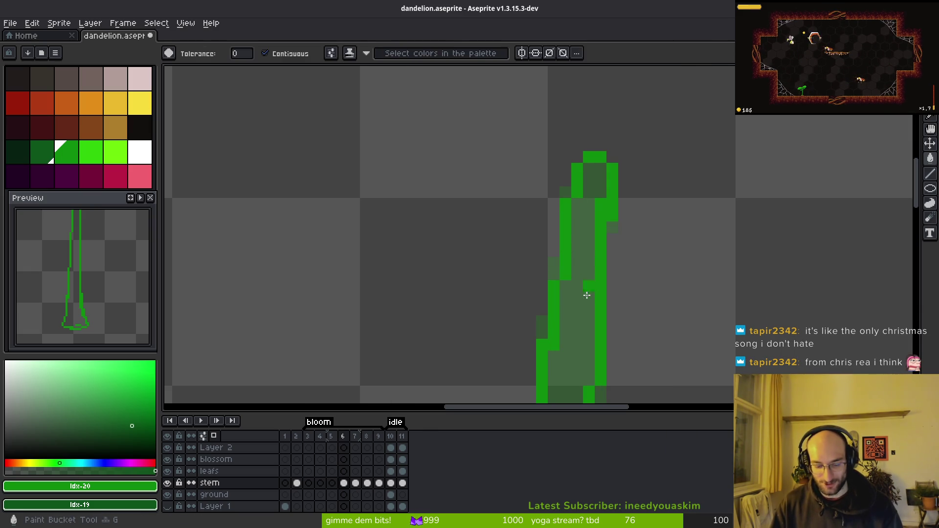
click(589, 300)
scroll(589, 299, down, 2)
key(b)
mouse_move(606, 237)
mouse_down()
mouse_move(558, 162)
mouse_move(543, 100)
mouse_up()
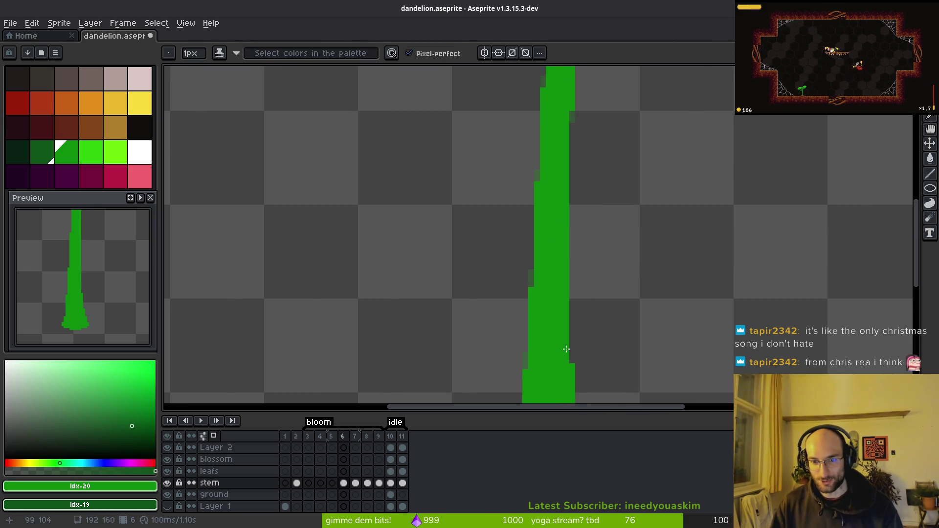
scroll(530, 262, down, 1)
scroll(530, 262, down, 2)
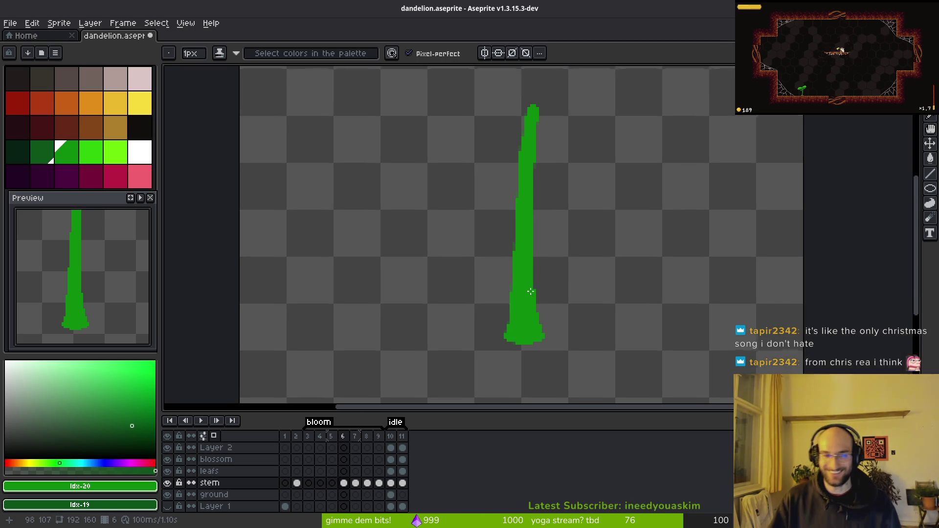
Save dandelion.aseprite and switch to the Discord window
key(ctrl+s)
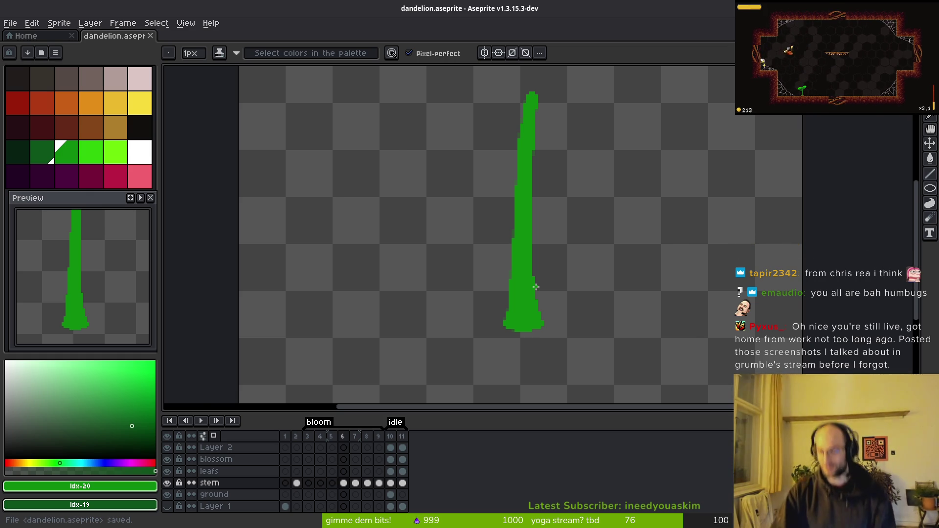
key(super)
key(super)
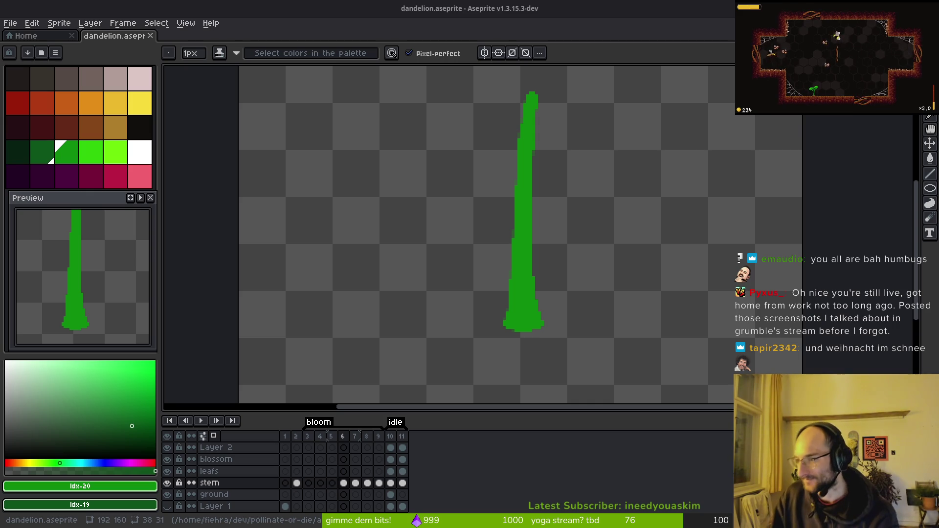
key(alt+Tab)
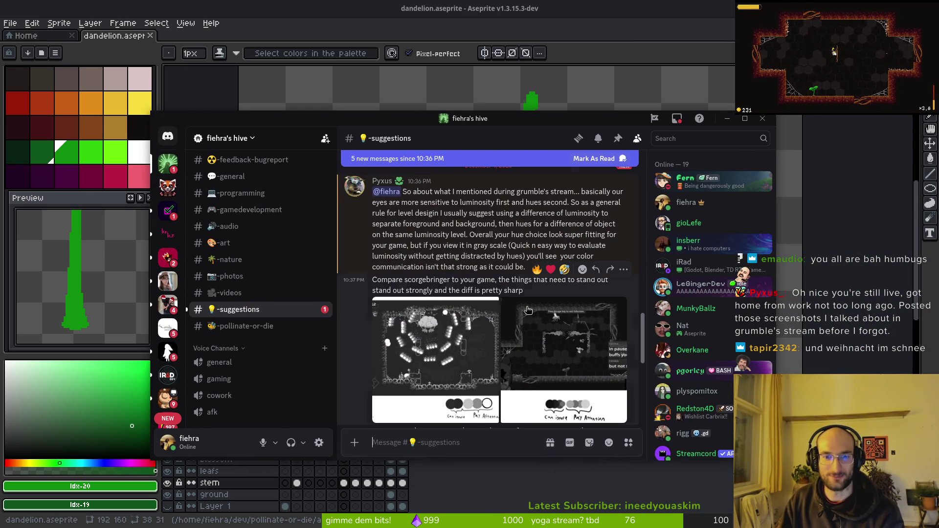
scroll(489, 293, down, 3)
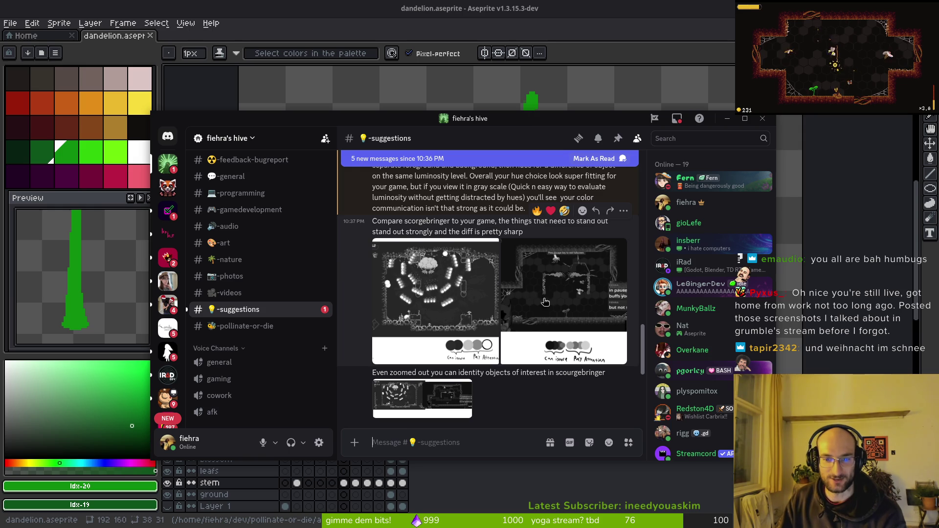
scroll(442, 243, up, 3)
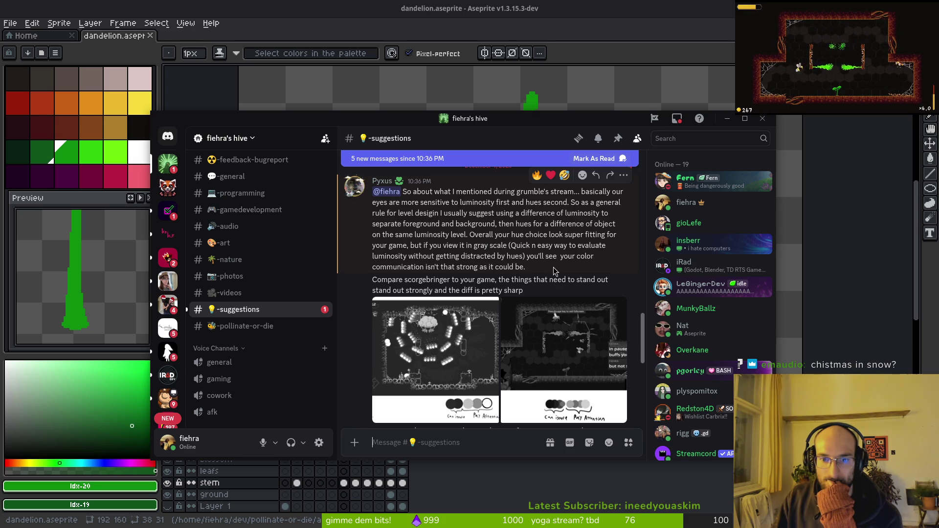
drag(526, 272, 373, 255)
click(467, 278)
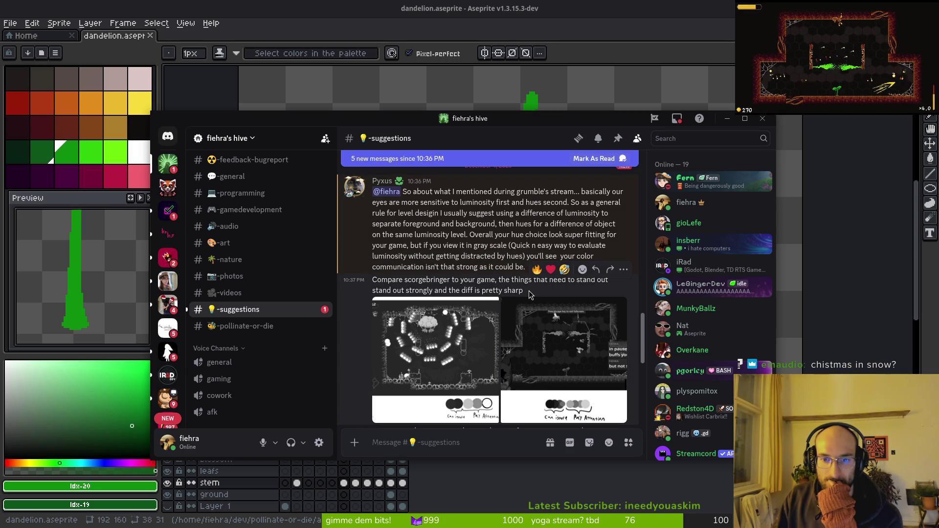
scroll(355, 357, down, 2)
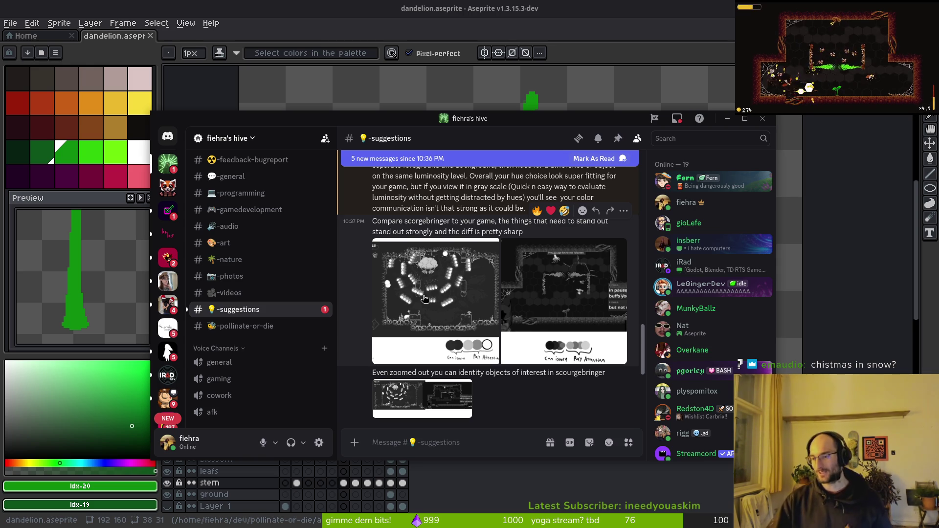
scroll(430, 294, down, 4)
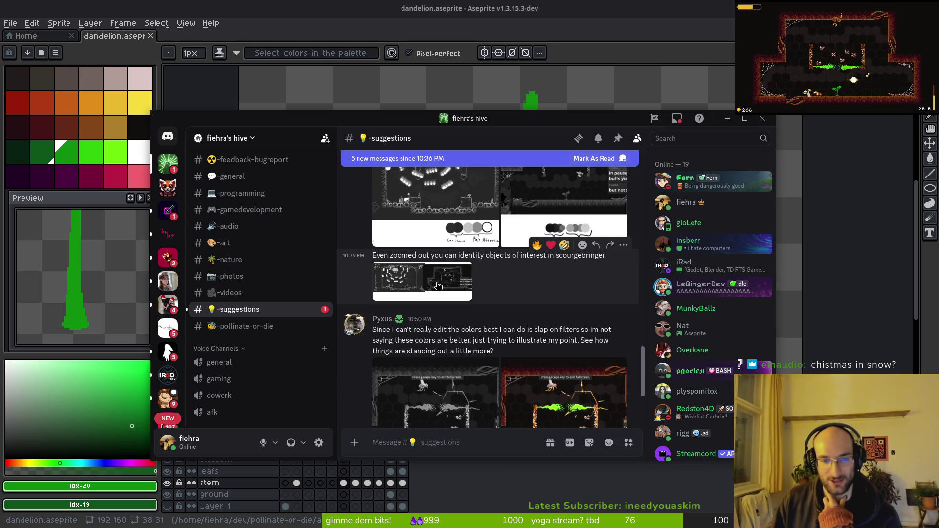
scroll(436, 286, down, 3)
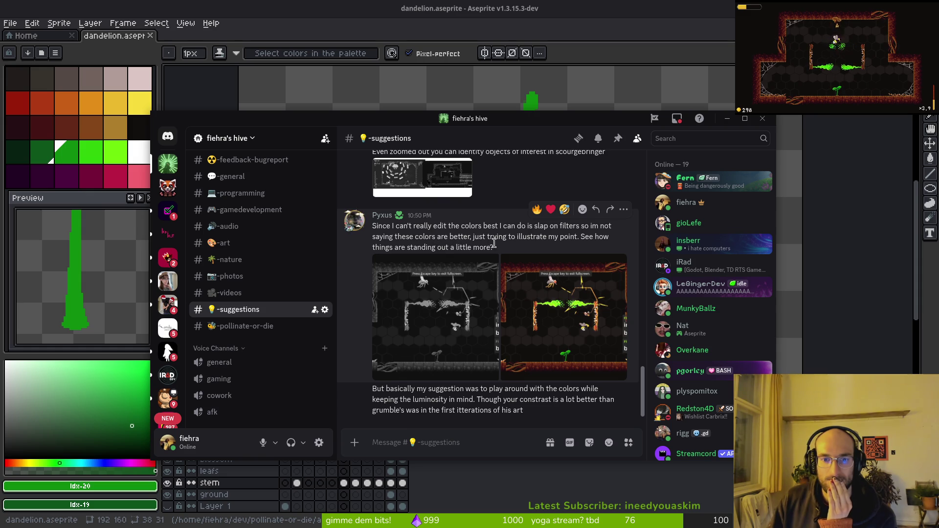
click(570, 318)
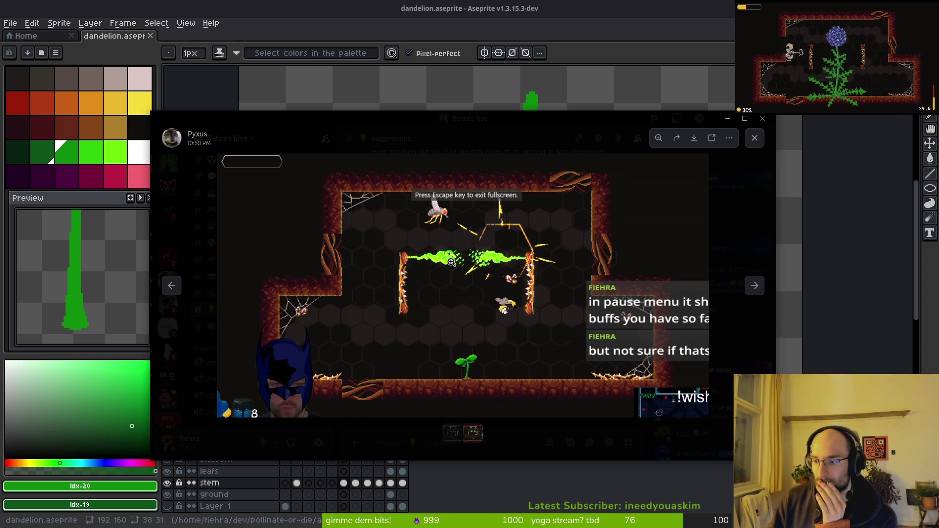
click(755, 137)
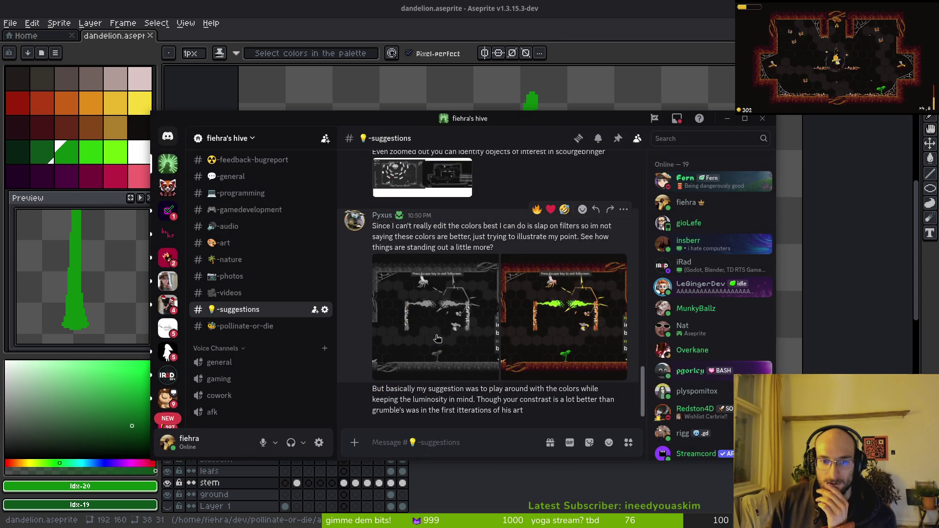
scroll(456, 318, up, 3)
scroll(457, 318, up, 2)
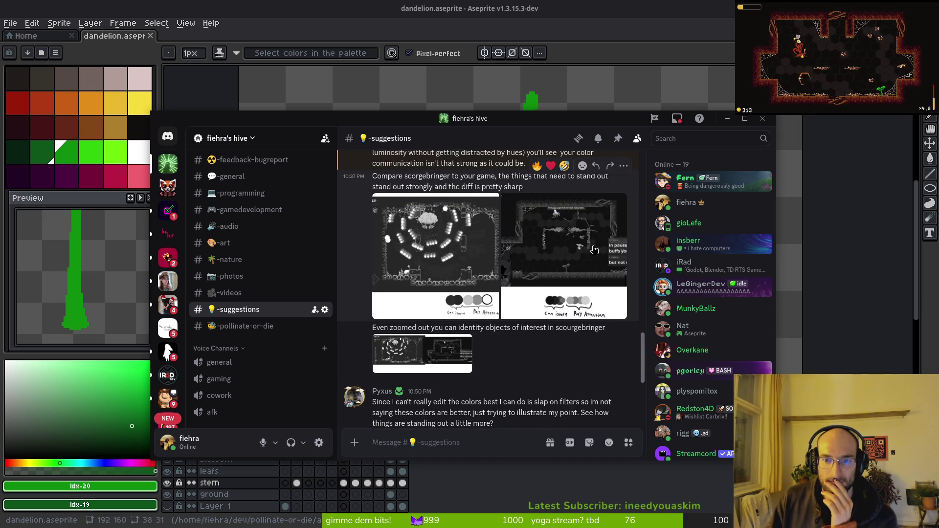
scroll(599, 344, down, 3)
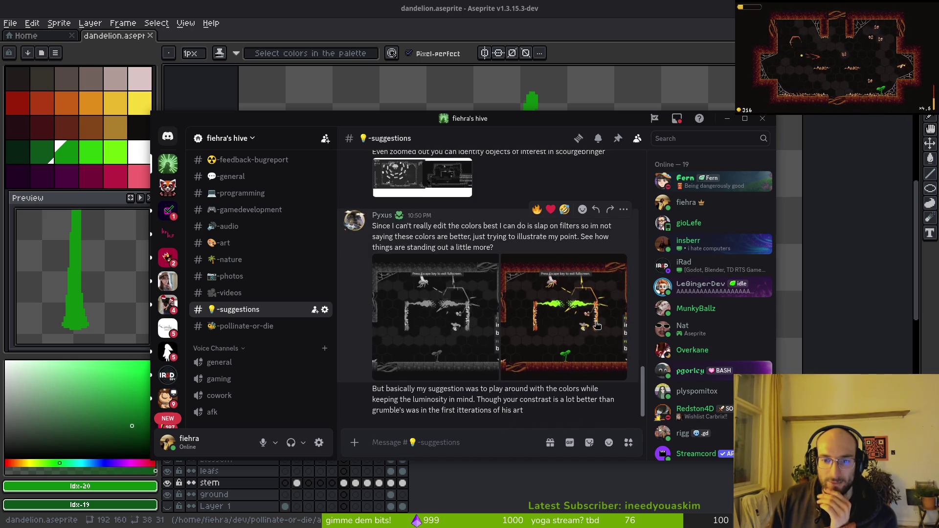
scroll(597, 325, up, 3)
click(126, 137)
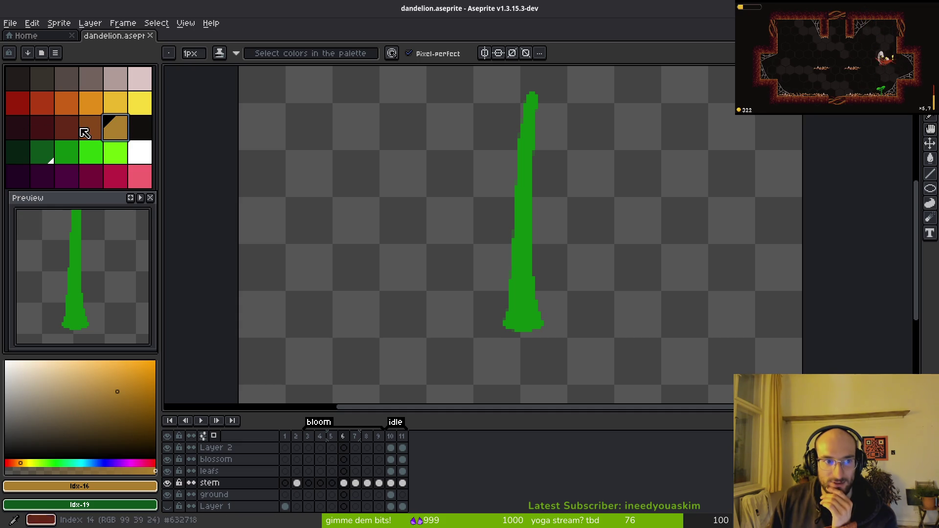
Select palette entries idx-12 to idx-15, try idx-17, settle on maroon idx-12, then return to Discord
drag(91, 127, 24, 126)
click(140, 130)
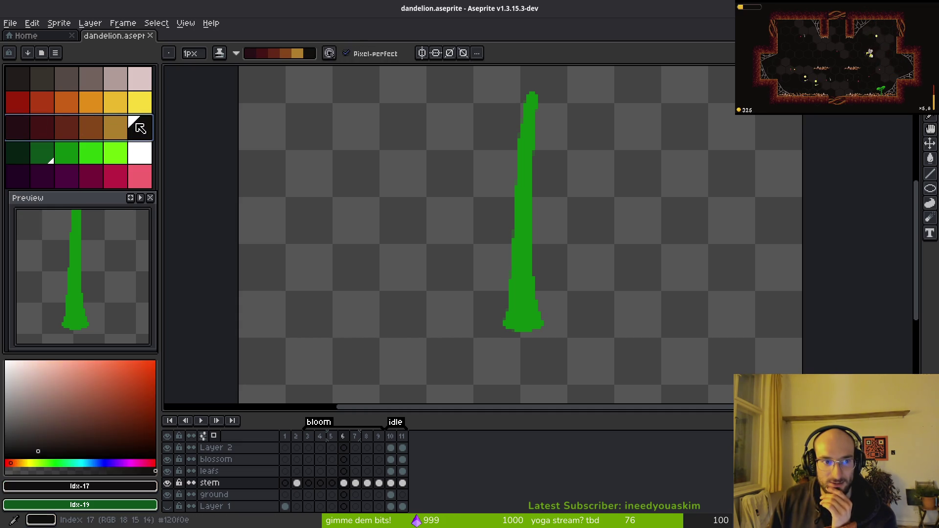
click(27, 135)
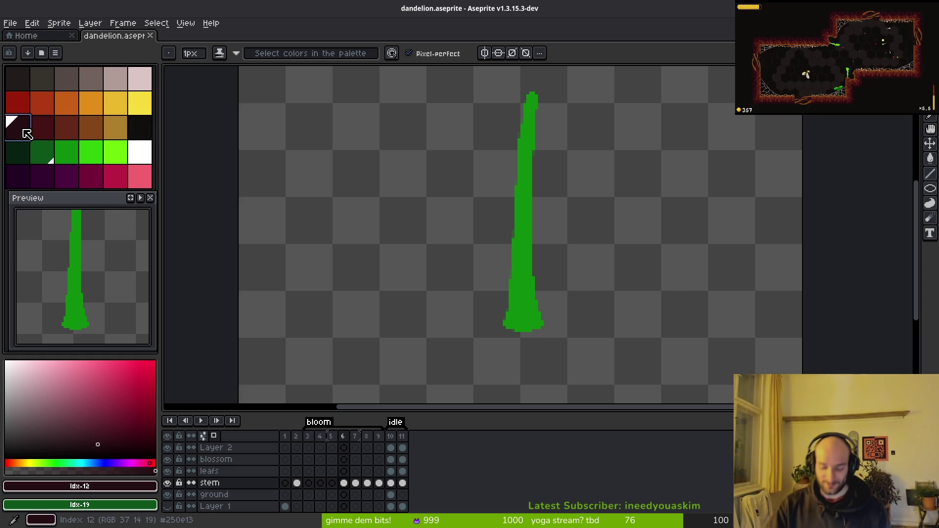
key(alt+Tab)
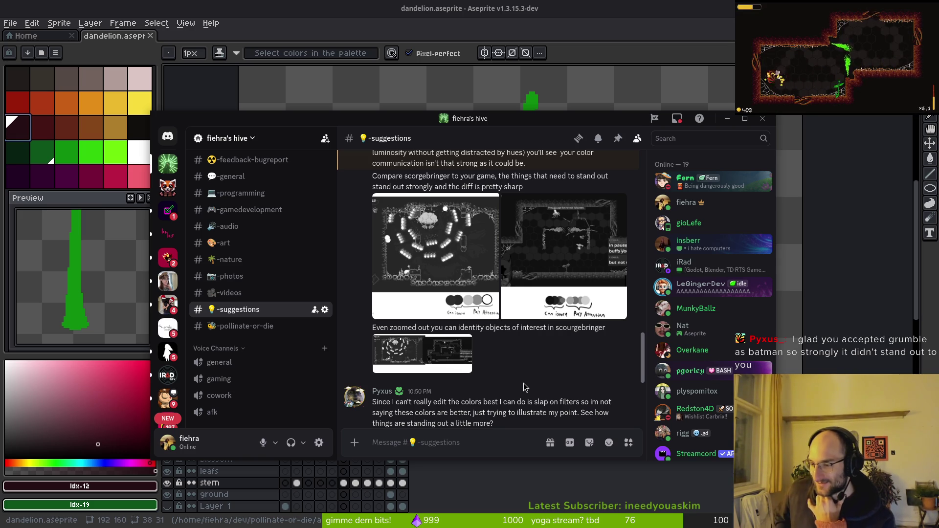
Enlarge and close each greyscale comparison screenshot in turn, then switch to the Godot editor
click(550, 261)
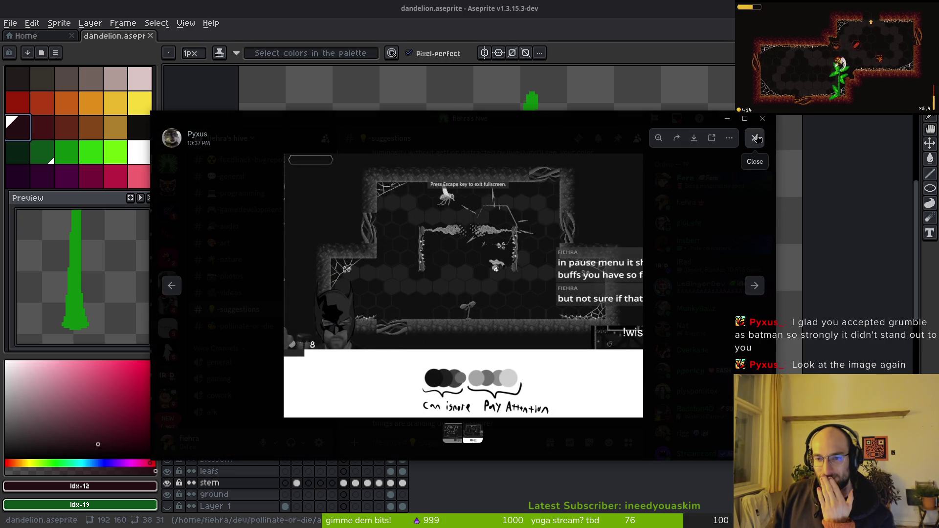
key(Escape)
click(492, 261)
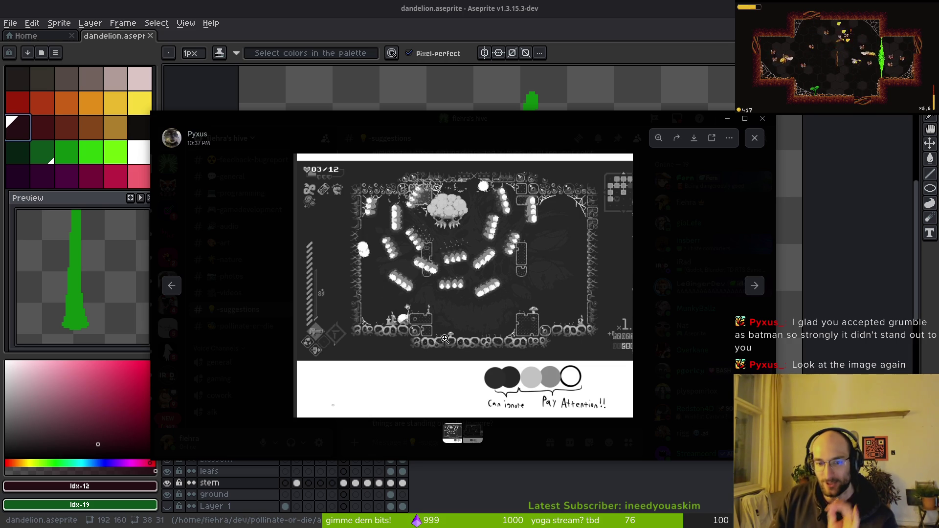
click(755, 138)
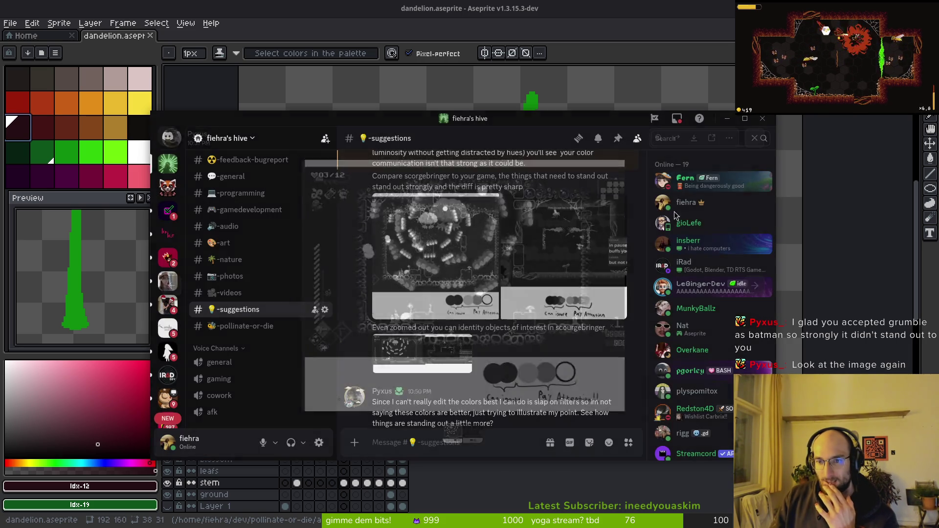
click(567, 243)
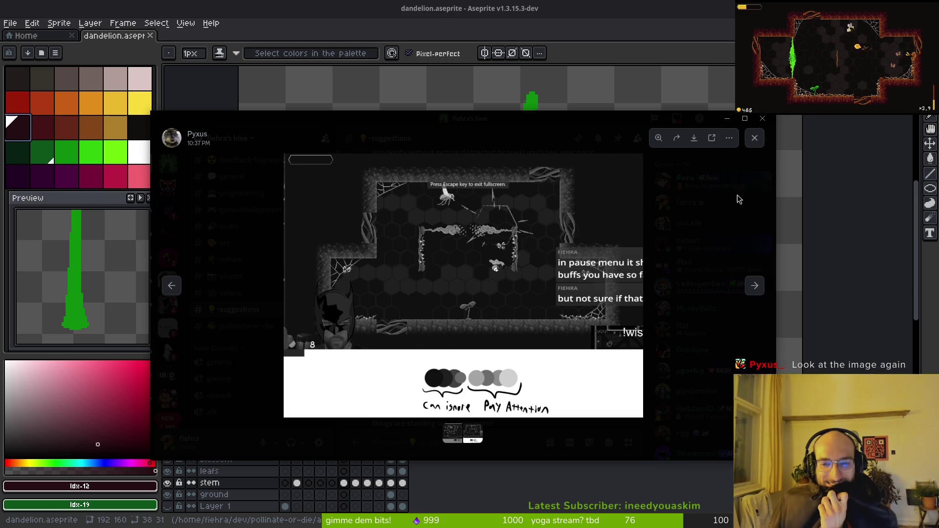
click(755, 139)
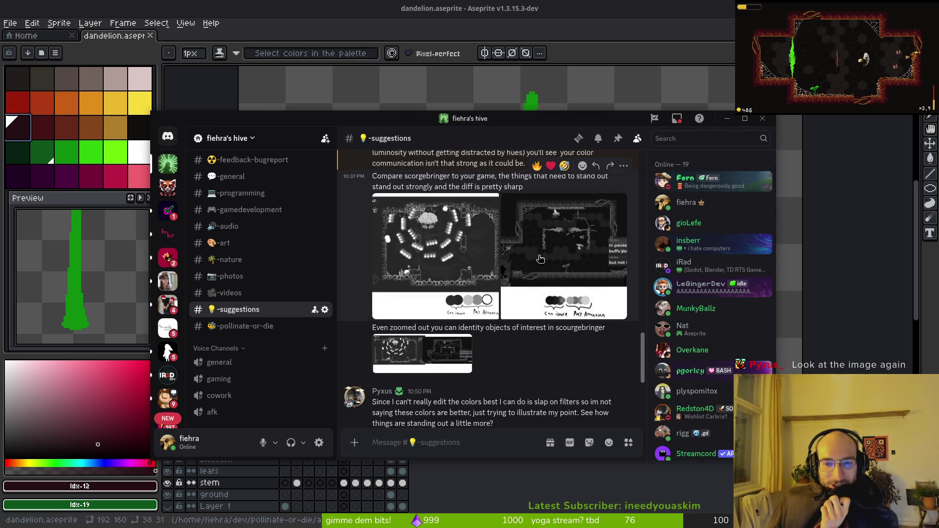
click(541, 259)
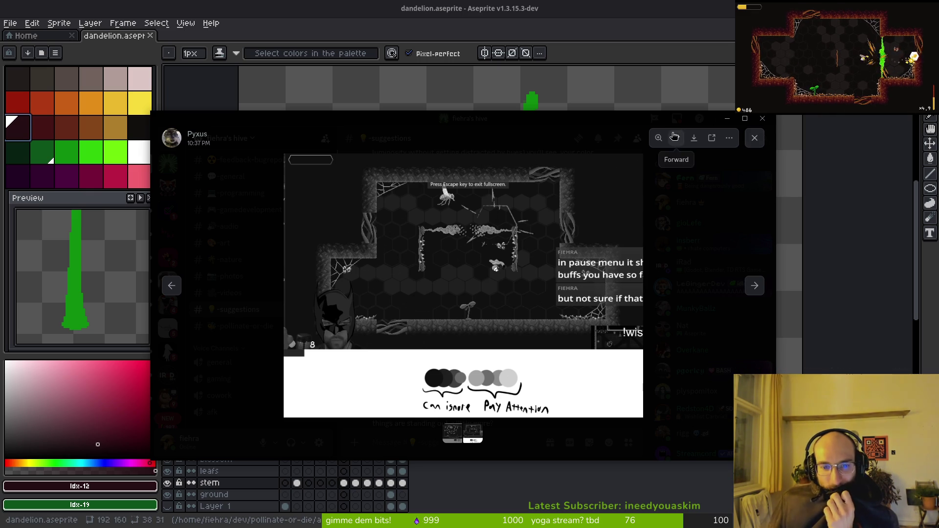
click(755, 142)
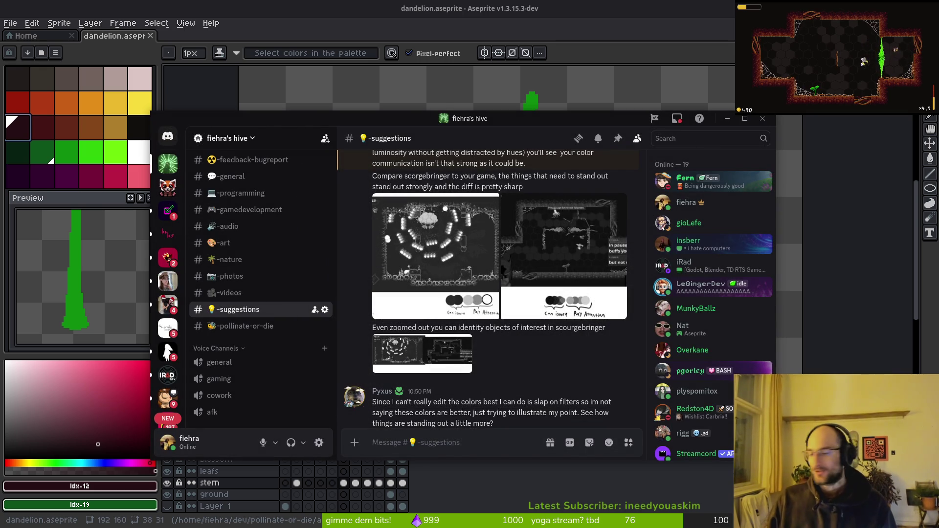
key(alt+Tab)
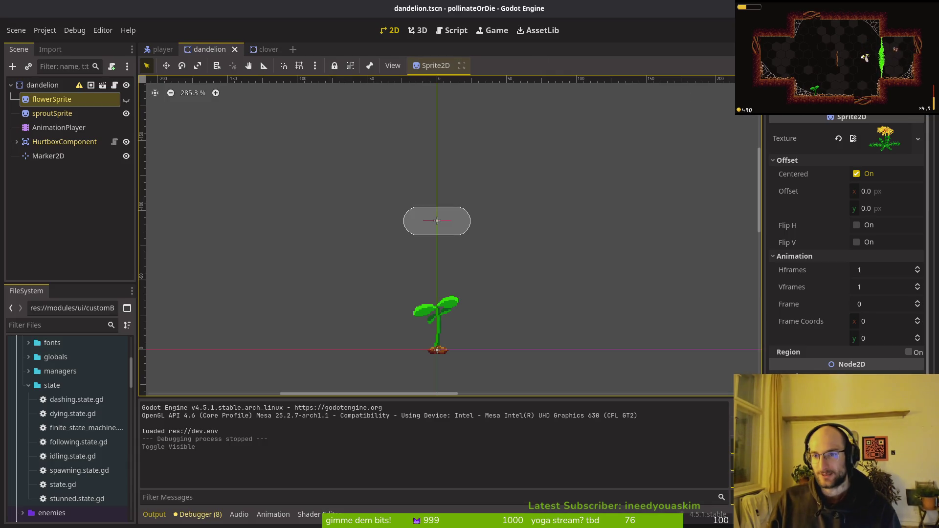
Test-run the game past the title menu, stop it with F8, and return to dandelion.aseprite
key(F5)
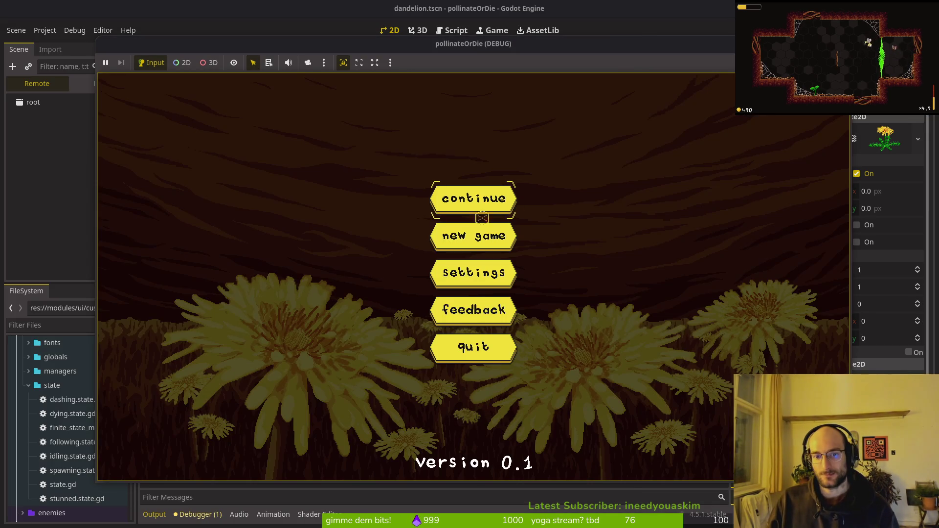
key(Return)
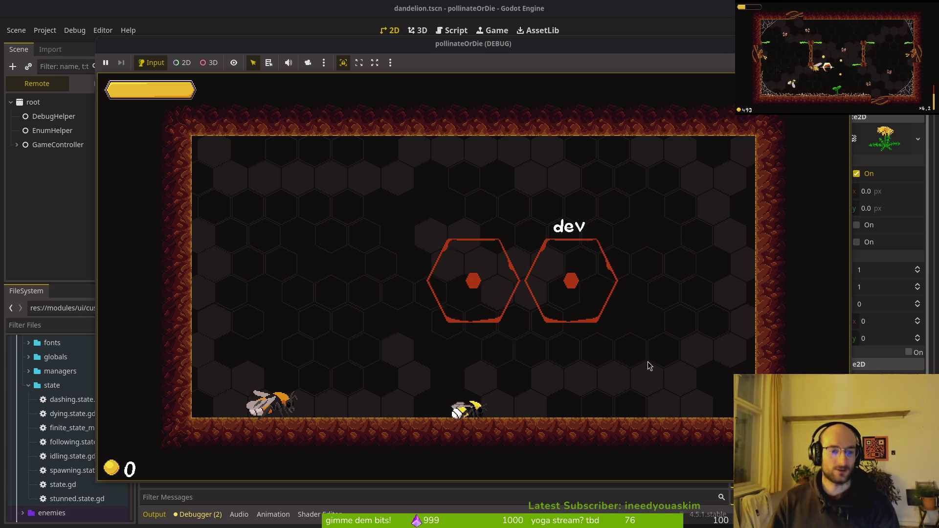
key(F8)
key(alt+Tab)
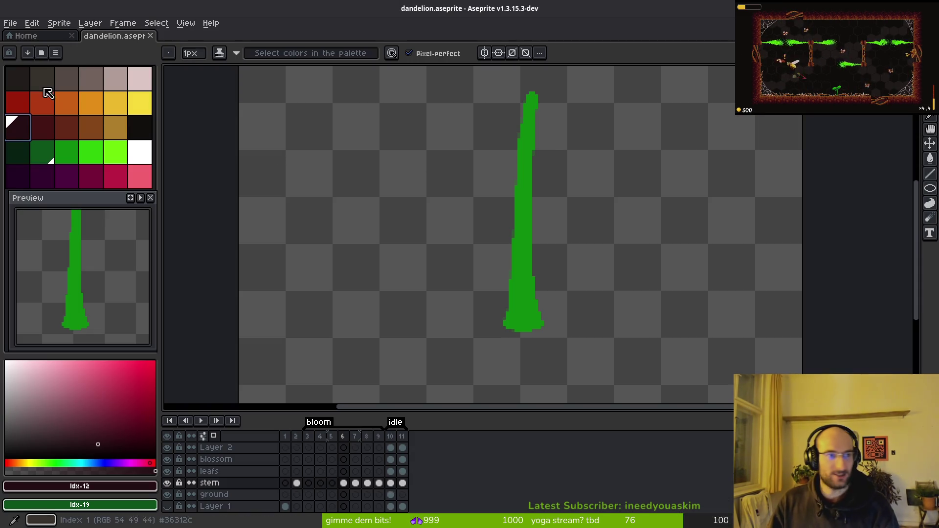
Try the black, darkest (index 0) and white palette swatches as the drawing colour
click(150, 132)
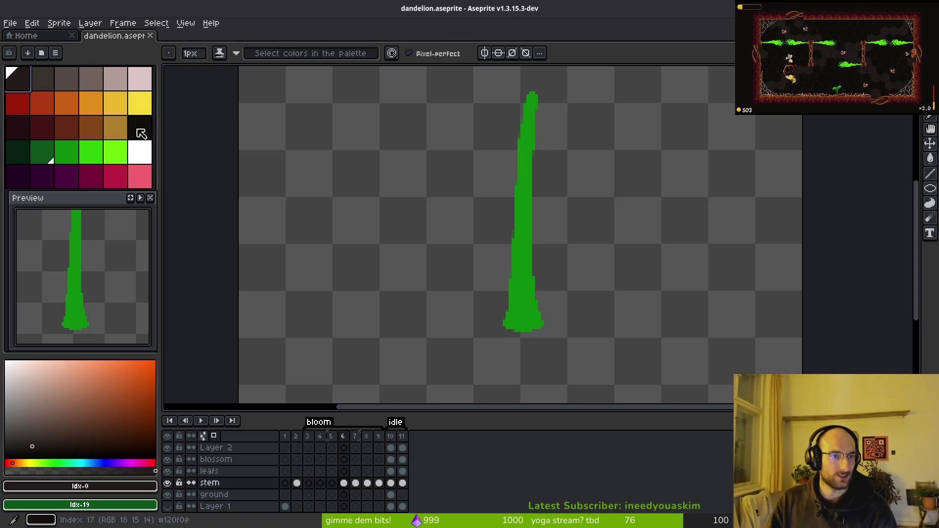
click(24, 82)
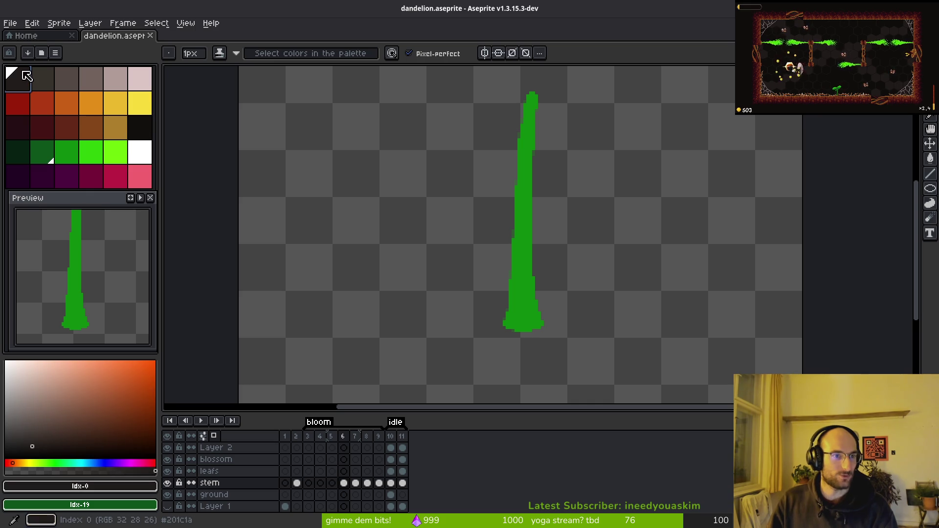
click(139, 129)
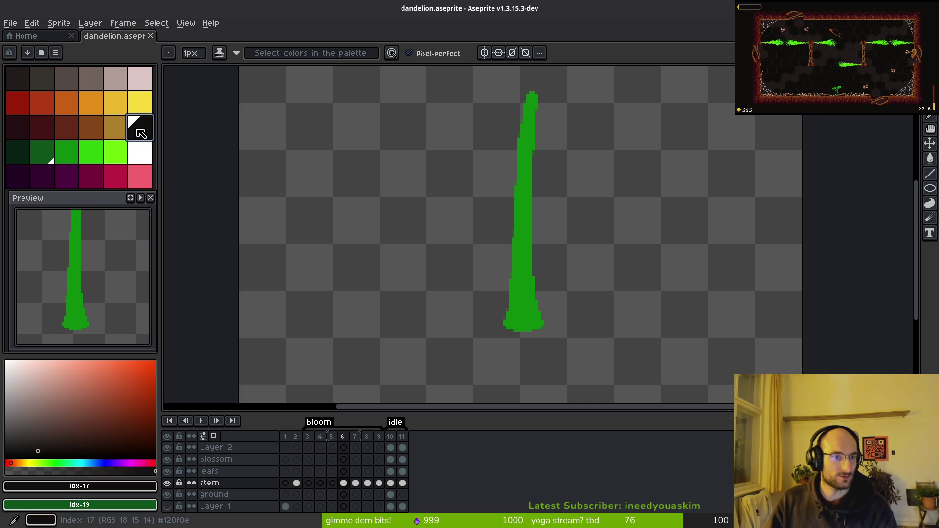
click(21, 80)
click(148, 152)
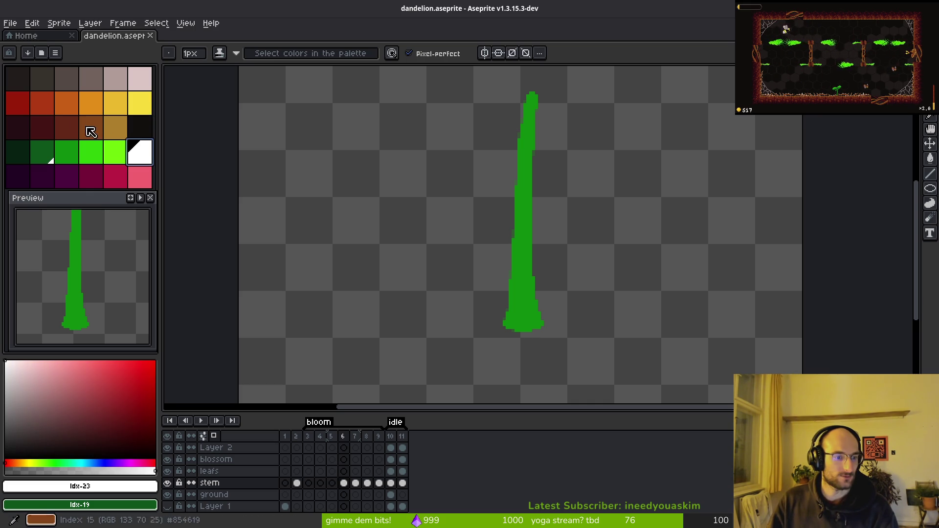
click(24, 82)
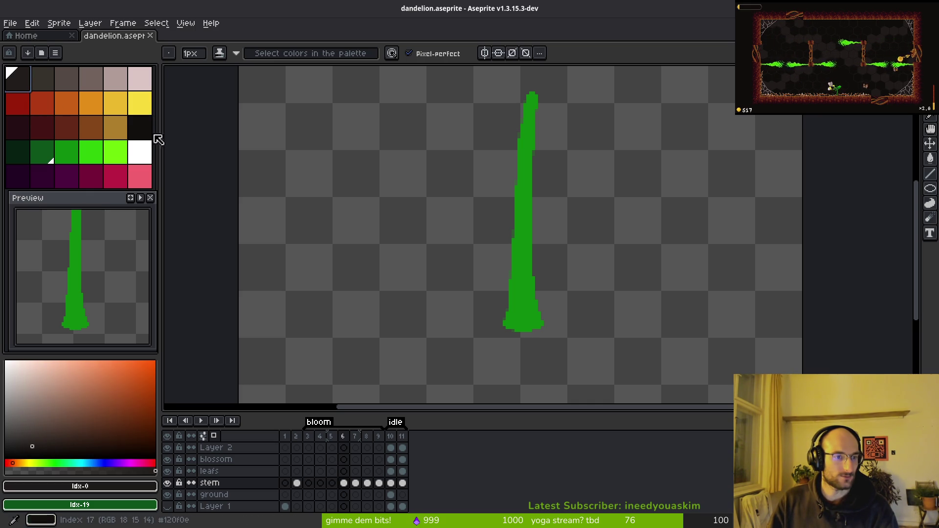
click(140, 129)
key(i)
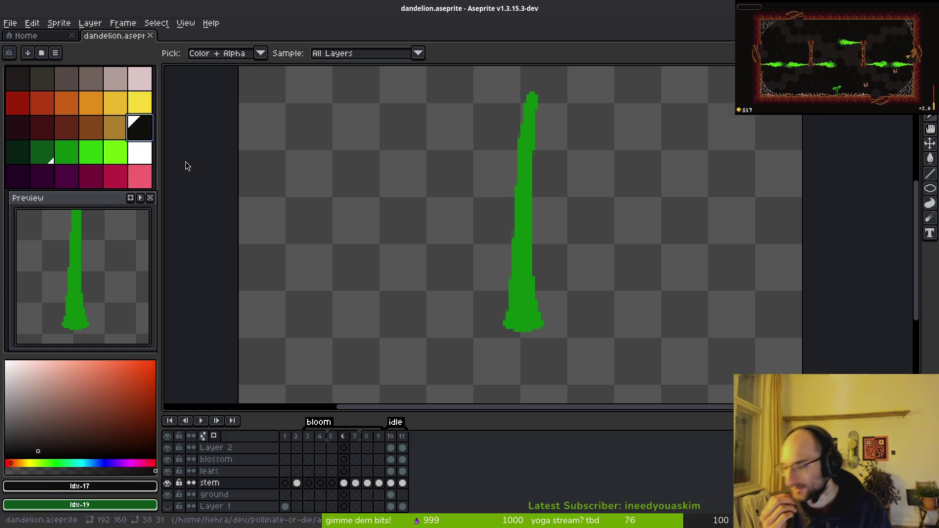
Glance at the game and the dandelion scene in Godot, then return to the sprite
key(alt+Tab)
key(alt+Tab)
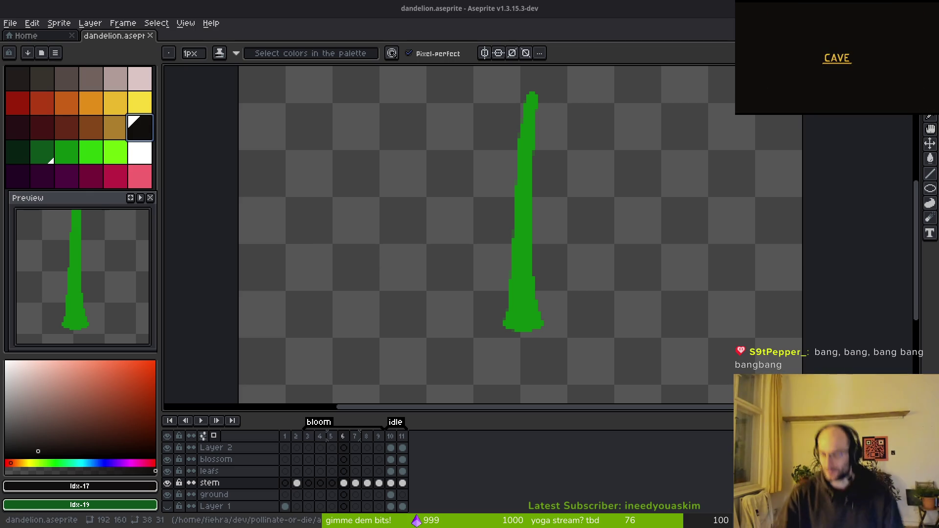
key(super)
key(super)
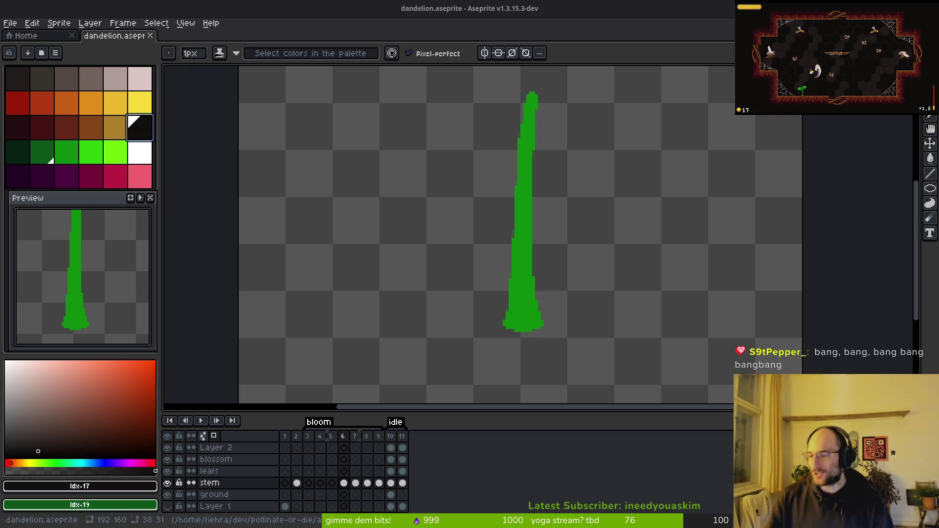
key(alt+Tab)
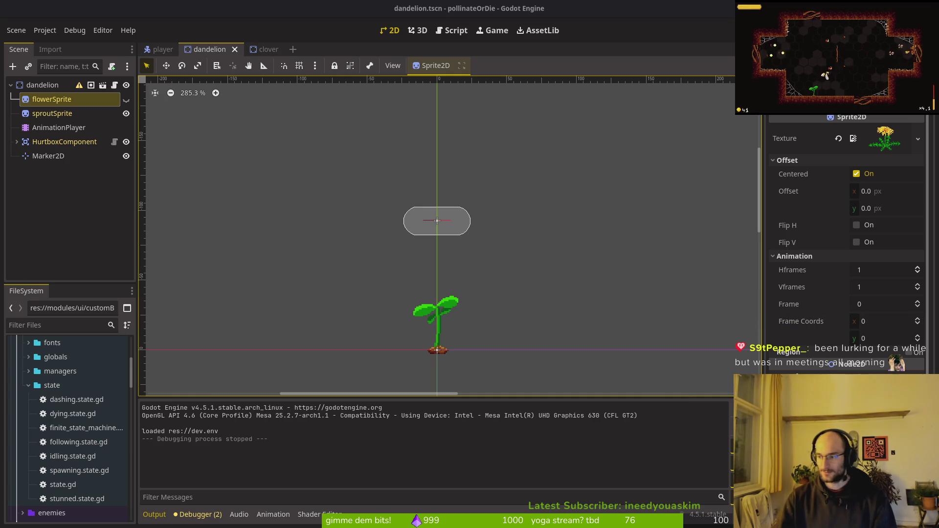
key(alt+Tab)
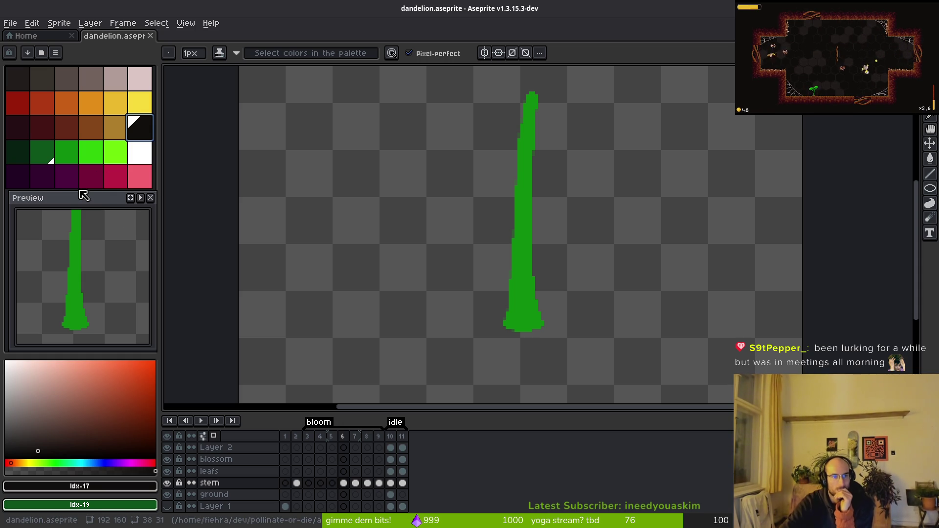
Zoom out to fit the sprite and make green palette entry idx-21 the drawing colour
key(minus)
key(minus)
click(116, 159)
click(97, 159)
key(i)
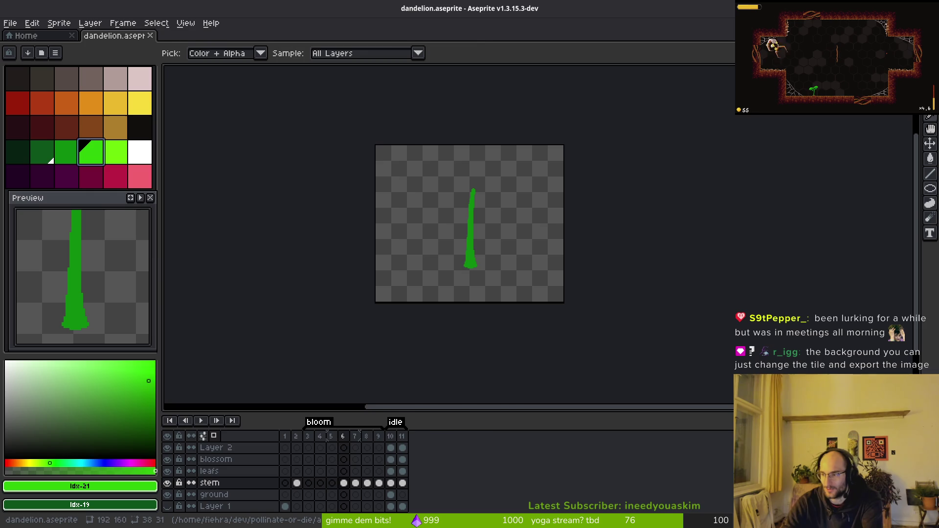
key(alt+Tab)
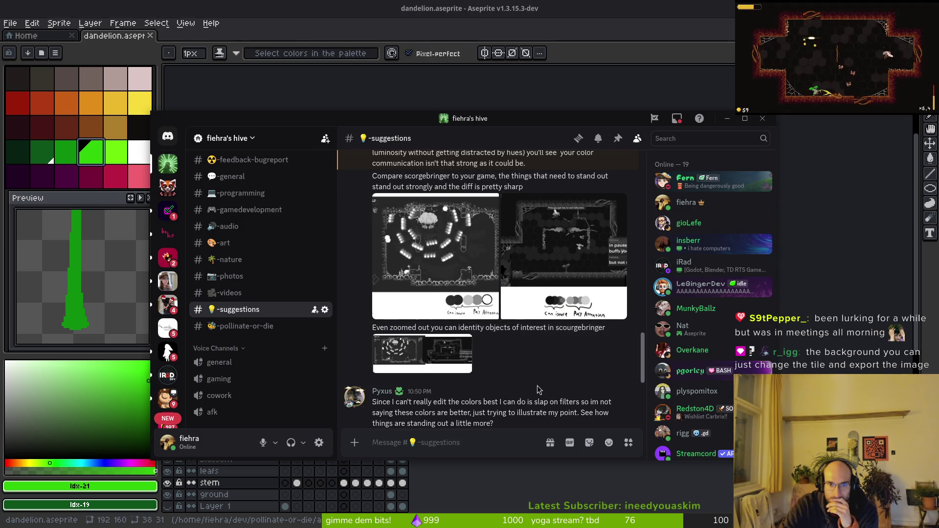
Scroll up in #suggestions and view the greyscale game comparison screenshot full-size
scroll(538, 394, up, 3)
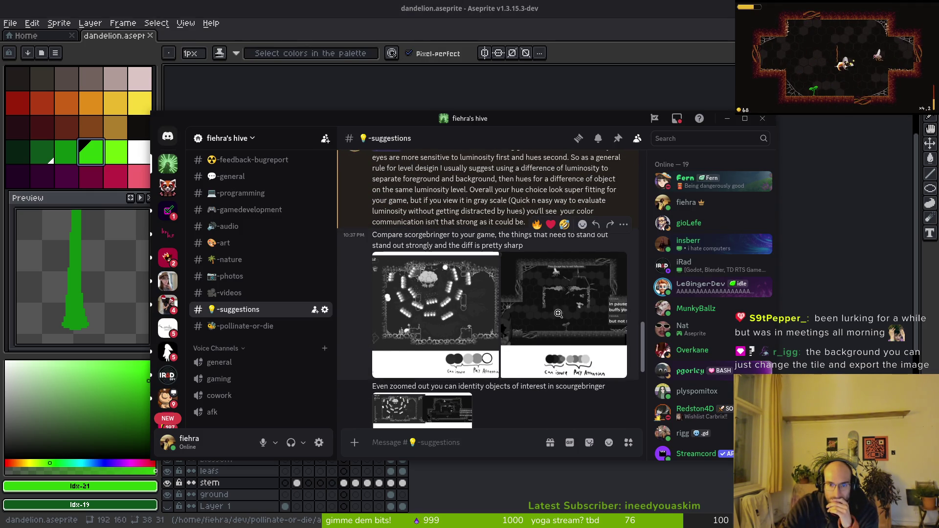
click(558, 315)
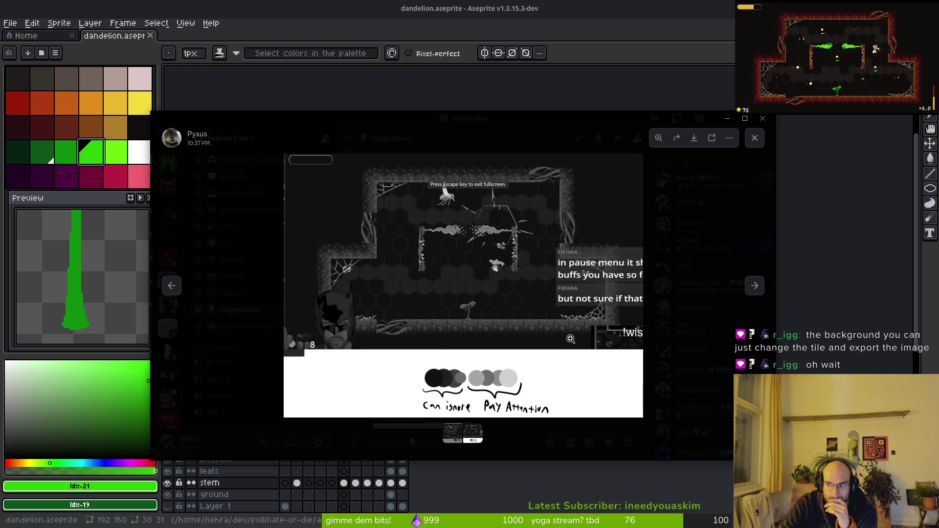
click(751, 142)
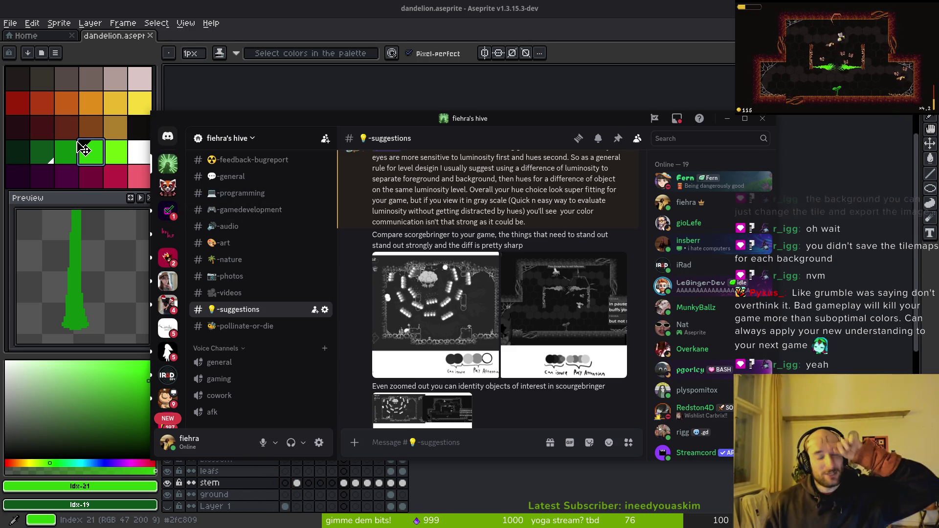
View the second comparison screenshot, then make golden-brown palette entry idx-16 the drawing colour
click(262, 91)
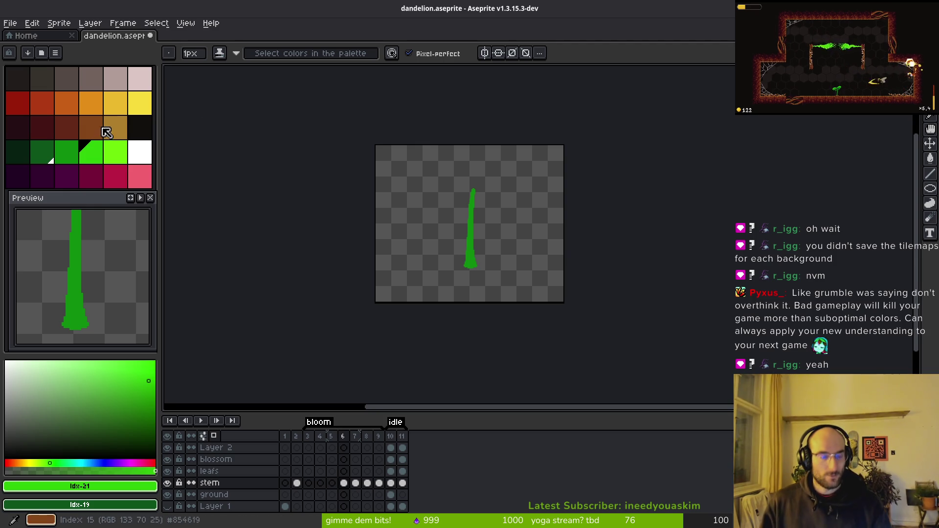
key(alt+Tab)
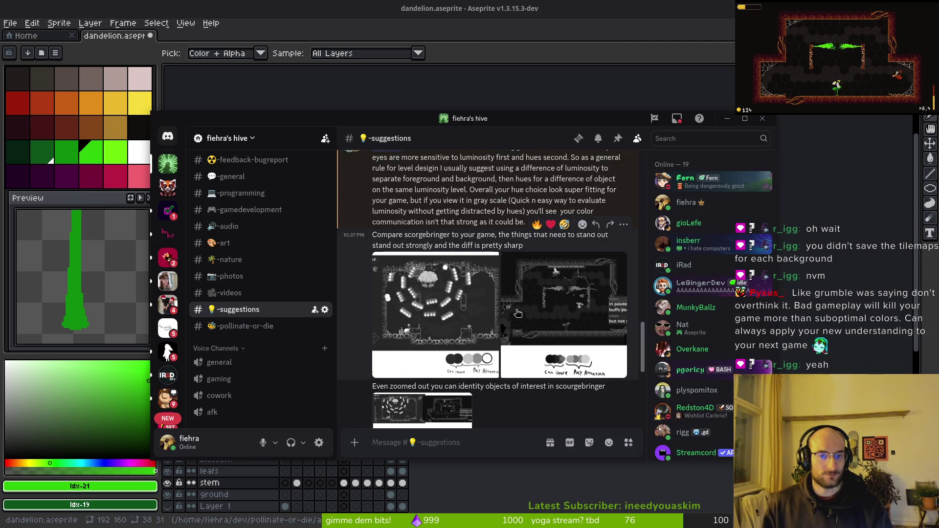
click(547, 306)
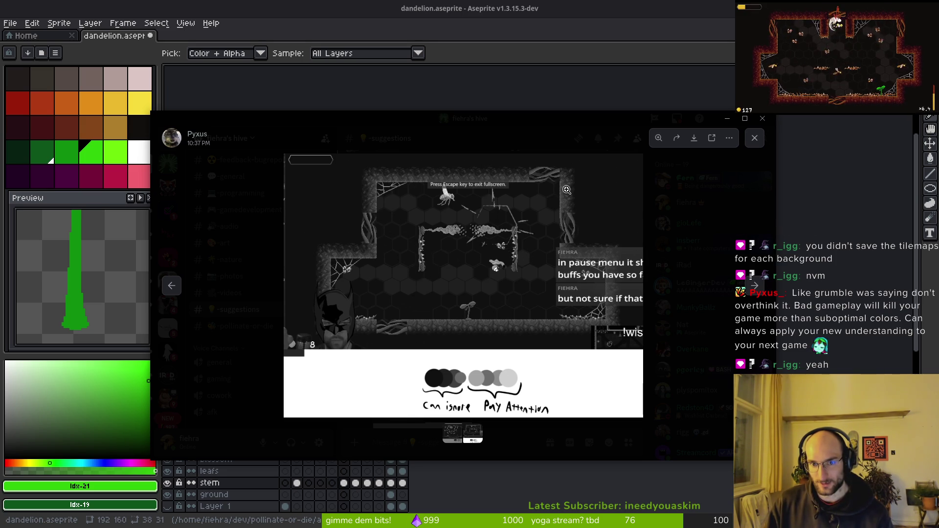
click(728, 118)
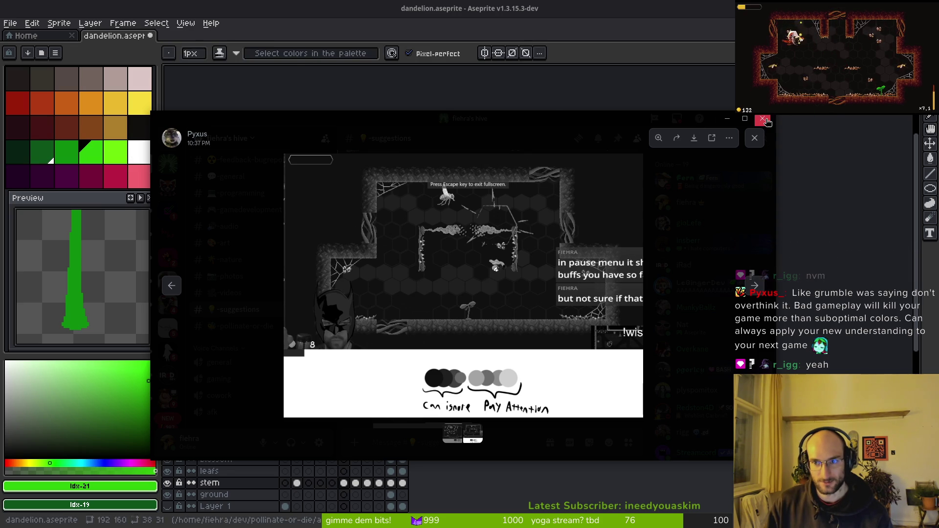
click(123, 132)
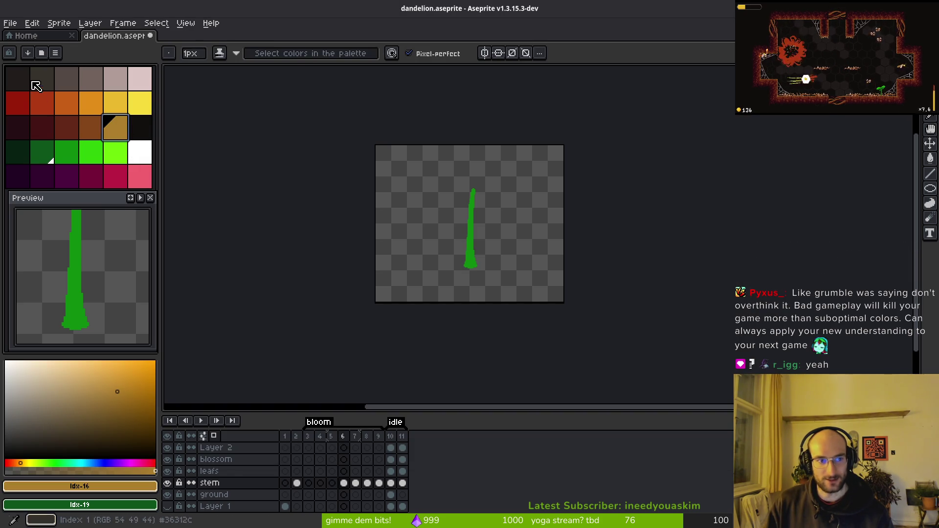
Paint a forked brown stalk right of the green stem with a dark stripe down it
scroll(489, 221, up, 4)
drag(661, 115, 580, 379)
drag(611, 159, 604, 230)
drag(658, 183, 621, 271)
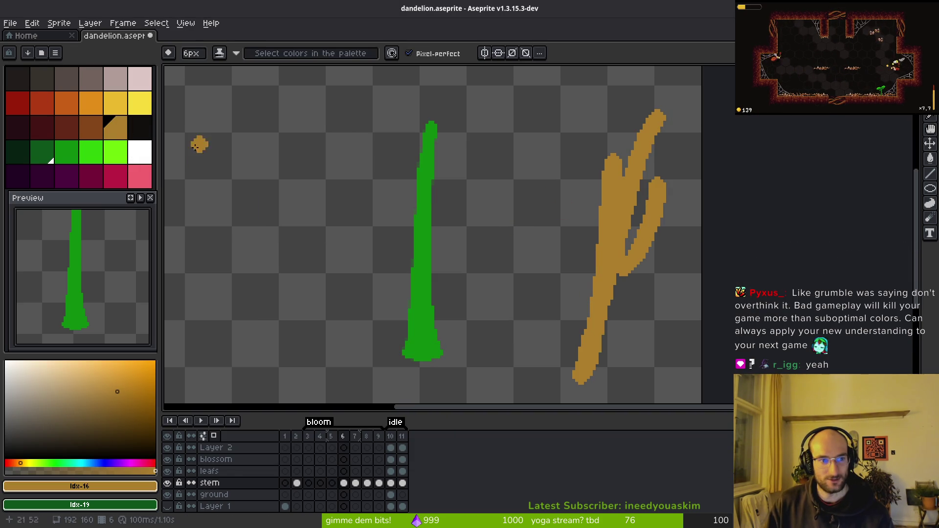
click(17, 79)
mouse_move(608, 190)
mouse_down()
mouse_move(615, 248)
mouse_move(587, 254)
mouse_up()
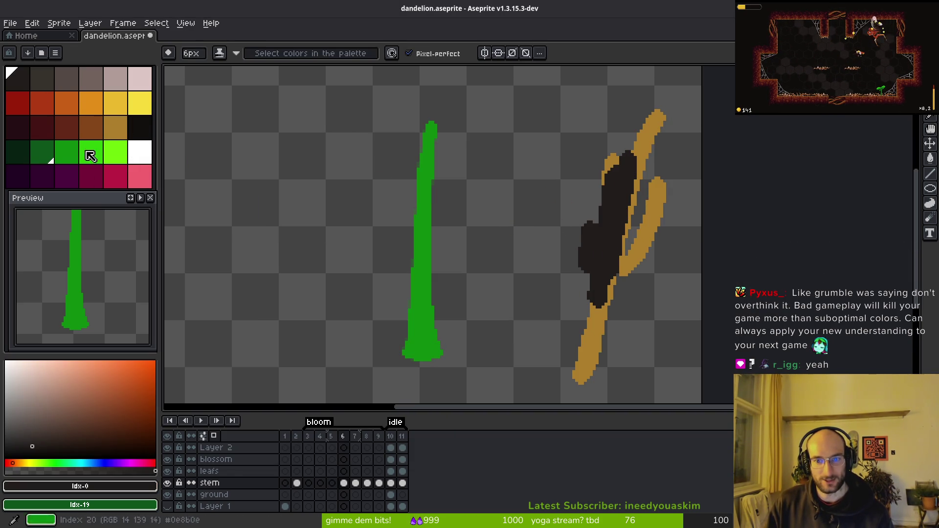
click(115, 129)
mouse_move(645, 208)
mouse_down()
mouse_move(619, 293)
mouse_move(621, 318)
mouse_up()
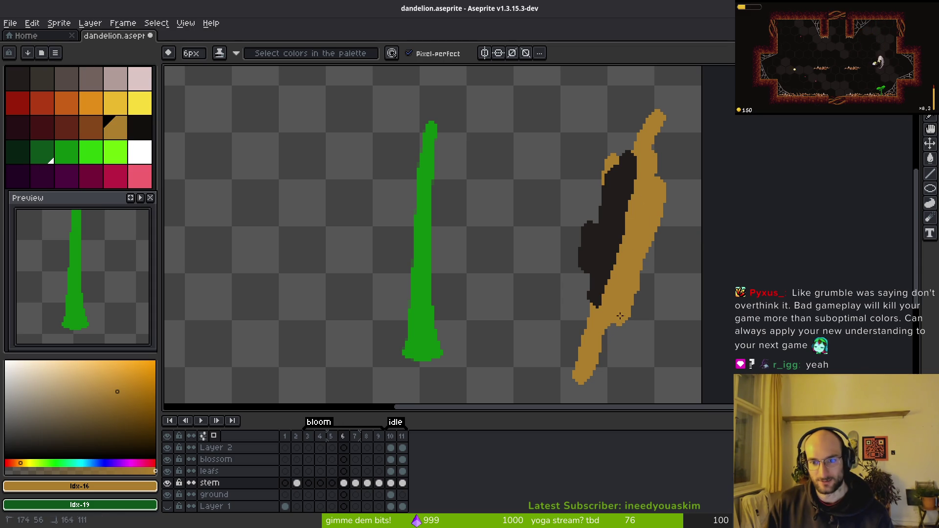
Add light-tan highlights along the stalk's left side, then switch to the Godot dandelion scene
click(111, 376)
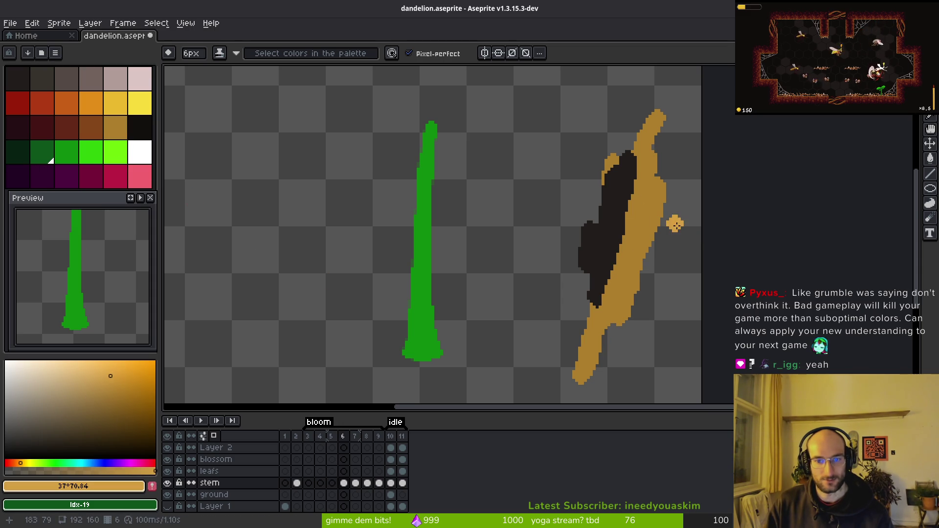
mouse_move(648, 171)
mouse_down()
mouse_move(614, 294)
mouse_move(599, 301)
mouse_up()
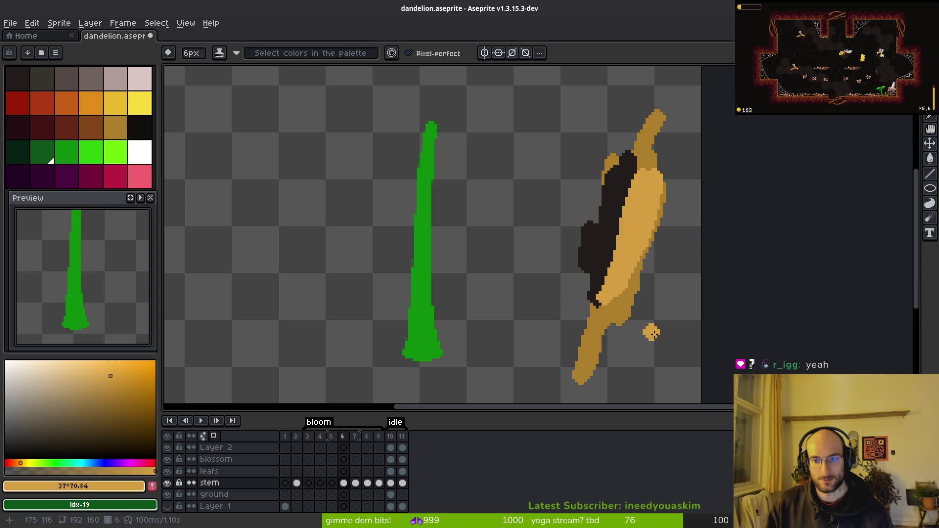
key(ctrl+z)
mouse_move(595, 142)
mouse_down()
mouse_move(570, 283)
mouse_move(606, 169)
mouse_up()
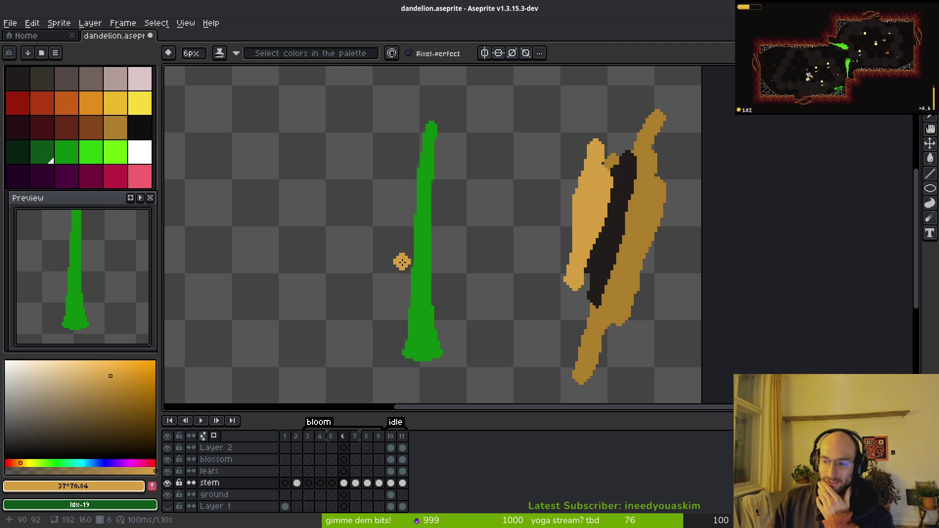
key(alt+Tab)
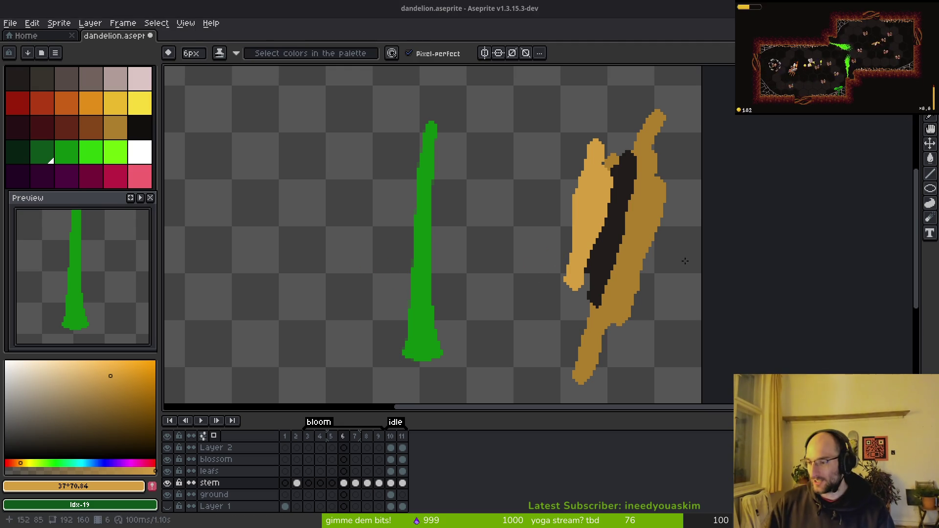
key(alt+Tab)
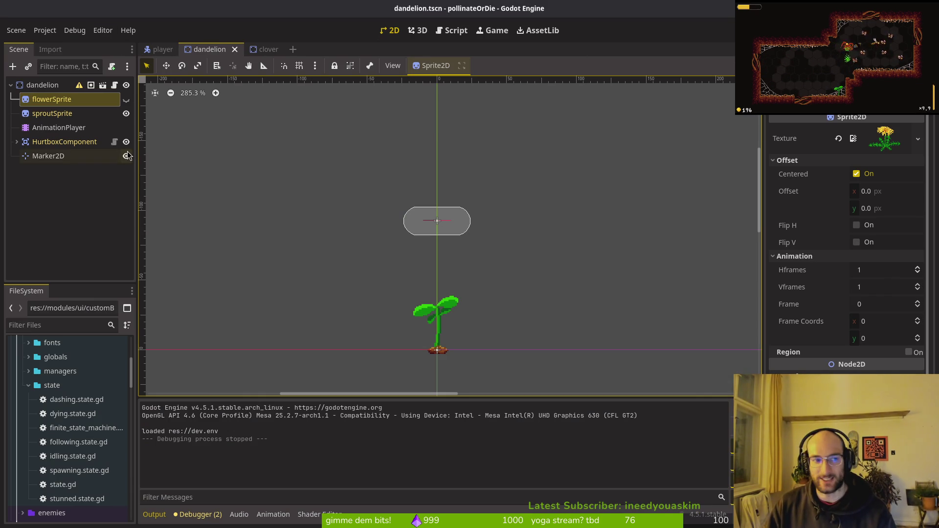
Back in Aseprite, try light pink and other swatches, settling on yellow as the drawing colour
key(alt+Tab)
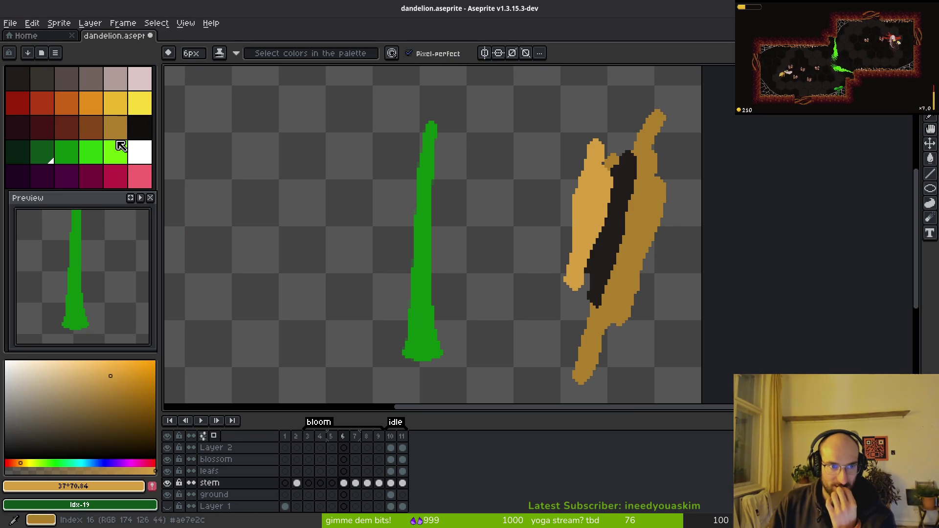
click(139, 79)
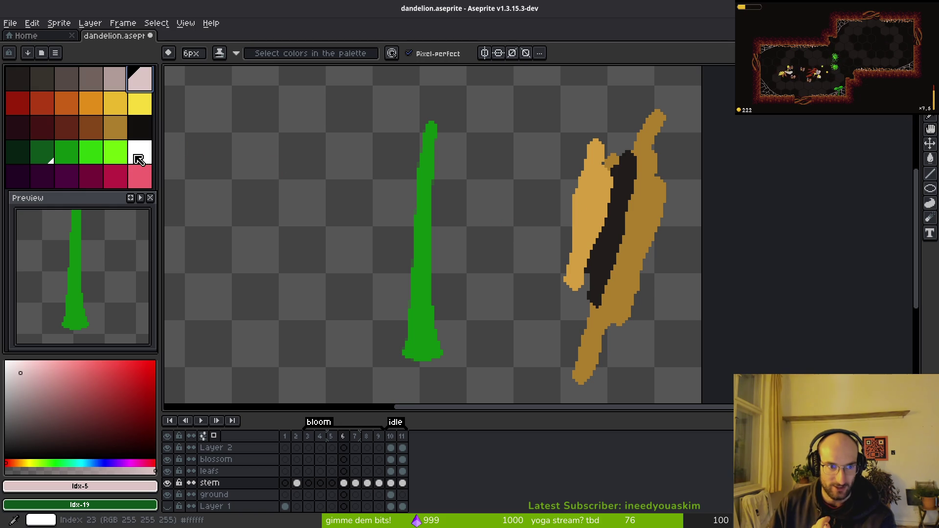
click(136, 107)
click(142, 85)
click(149, 104)
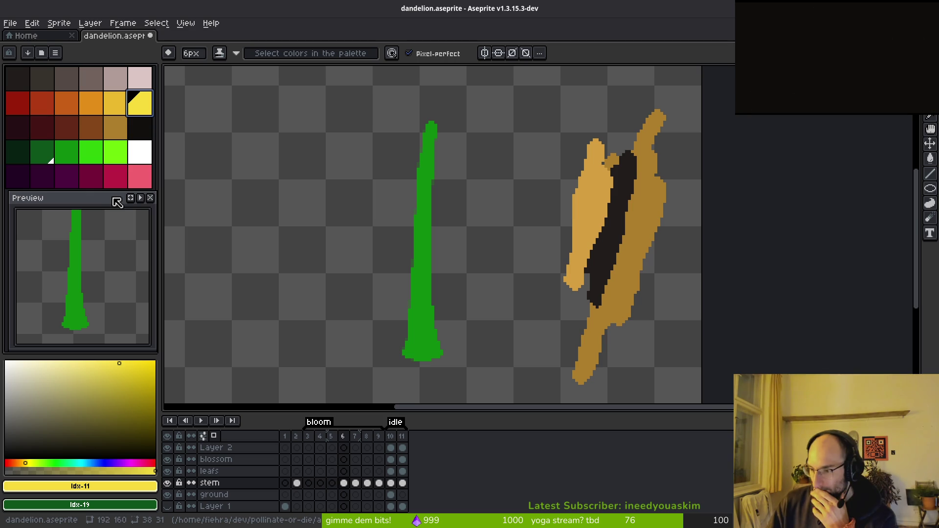
Check the Godot dandelion scene, return, then bring up Discord's greyscale comparison screenshot
key(i)
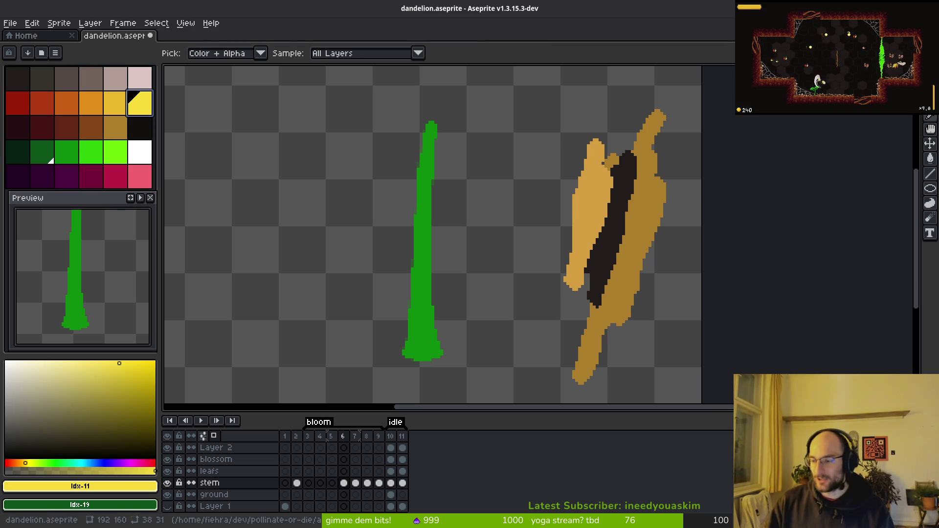
key(alt+Tab)
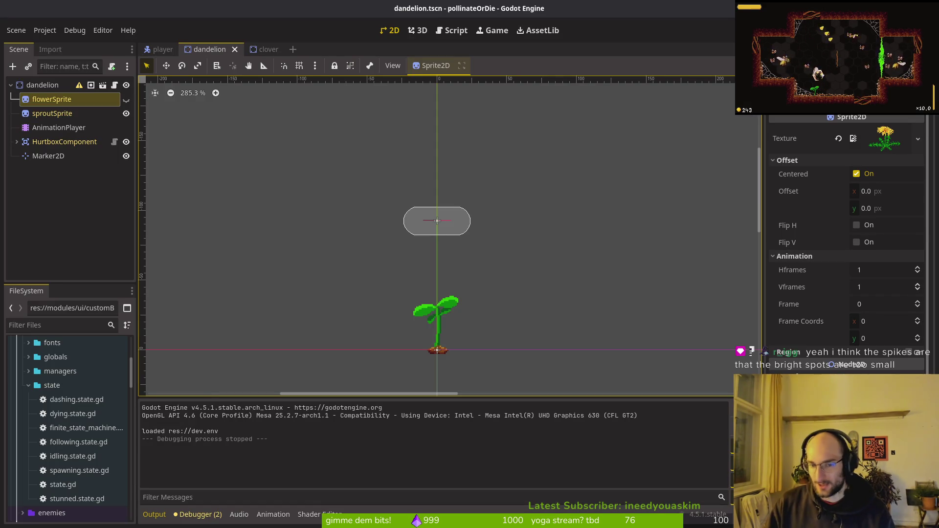
key(alt+Tab)
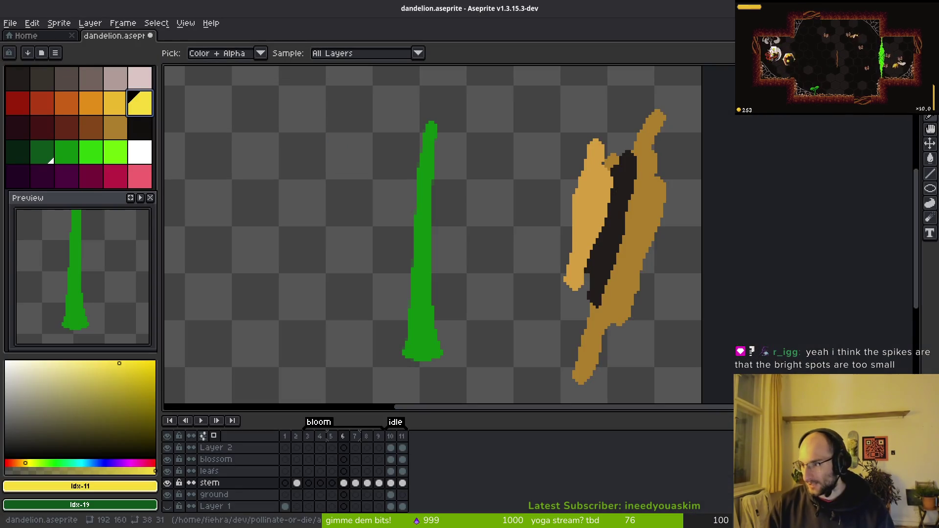
key(alt+Tab)
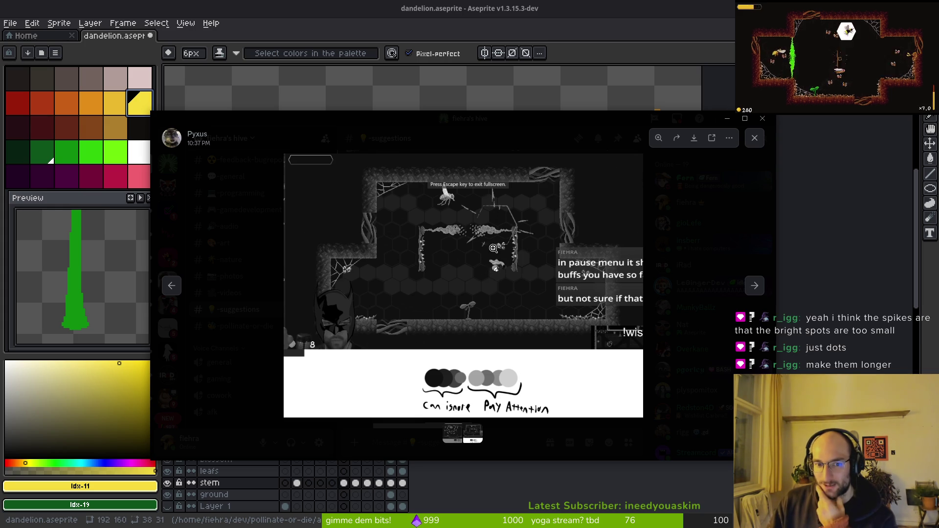
Close the enlarged screenshot, view the left comparison image full-size, then close it
key(Escape)
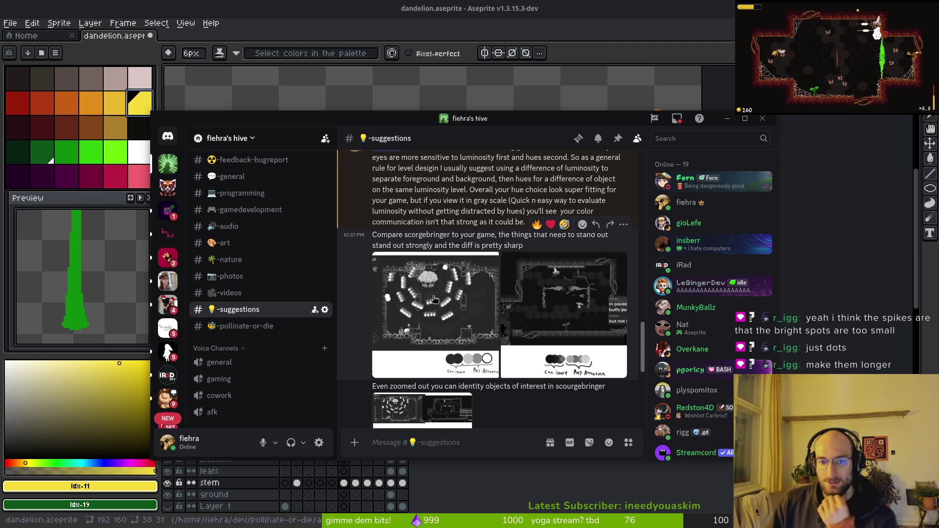
click(457, 301)
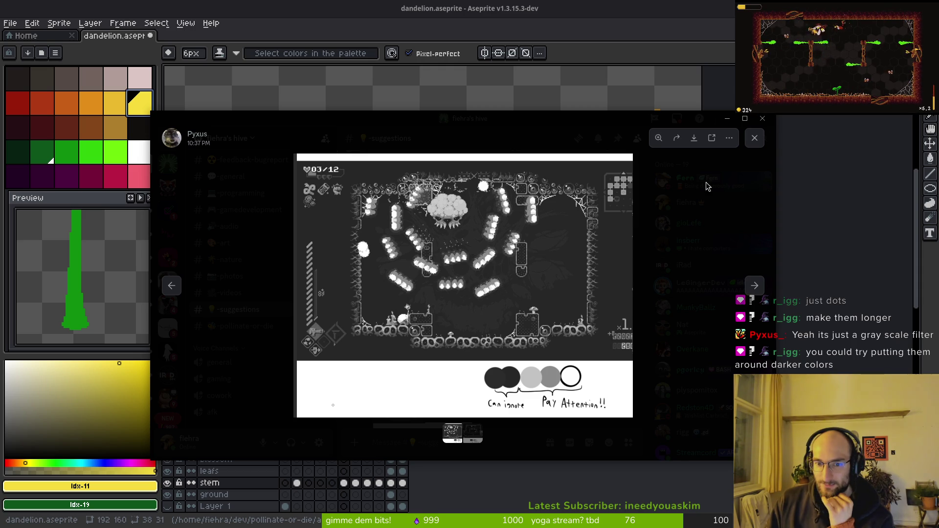
click(755, 139)
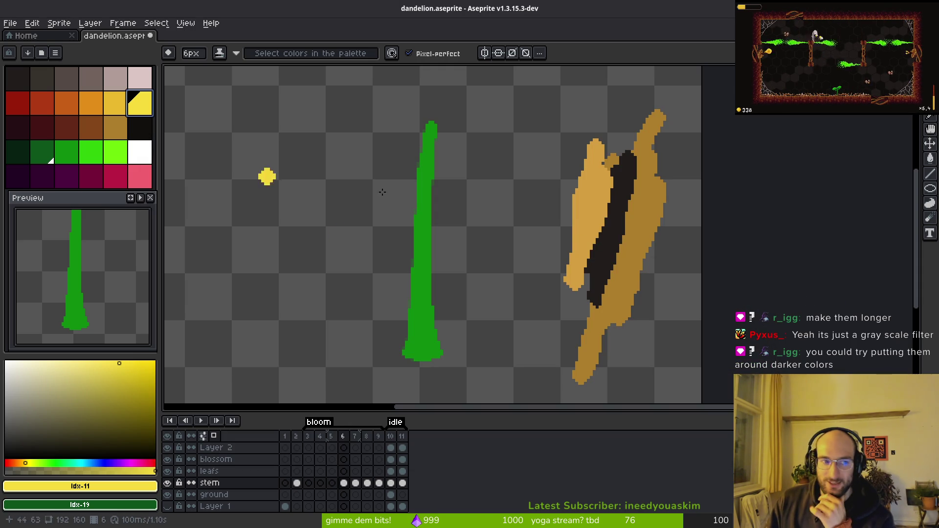
Sketch a white petal shape left of the green stem with the pencil
click(22, 86)
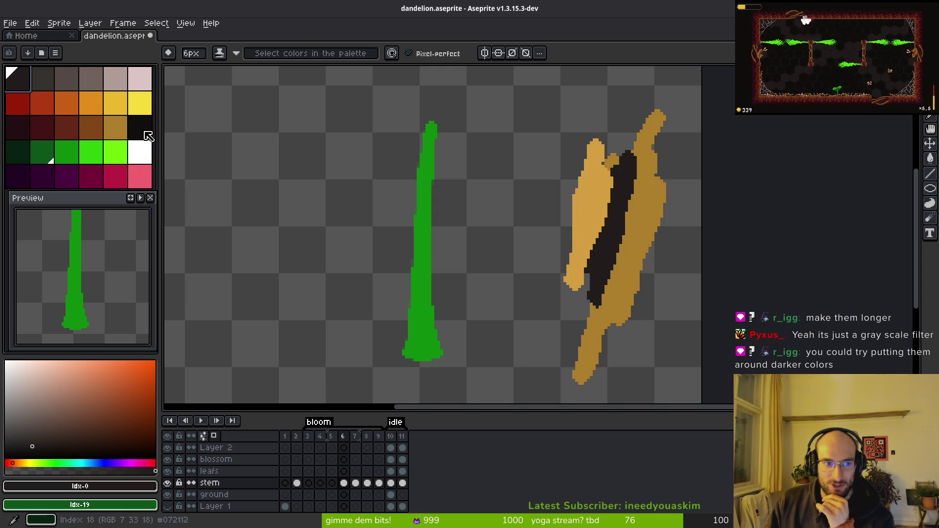
click(37, 454)
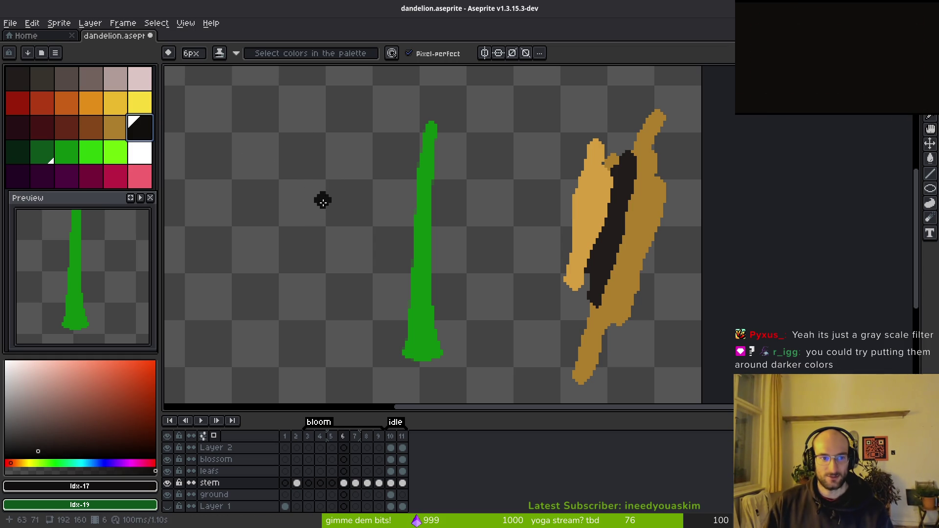
key(v)
key(b)
mouse_move(282, 279)
mouse_down()
mouse_move(298, 214)
mouse_move(388, 210)
mouse_up()
scroll(388, 210, up, 1)
scroll(413, 155, up, 1)
scroll(457, 258, down, 1)
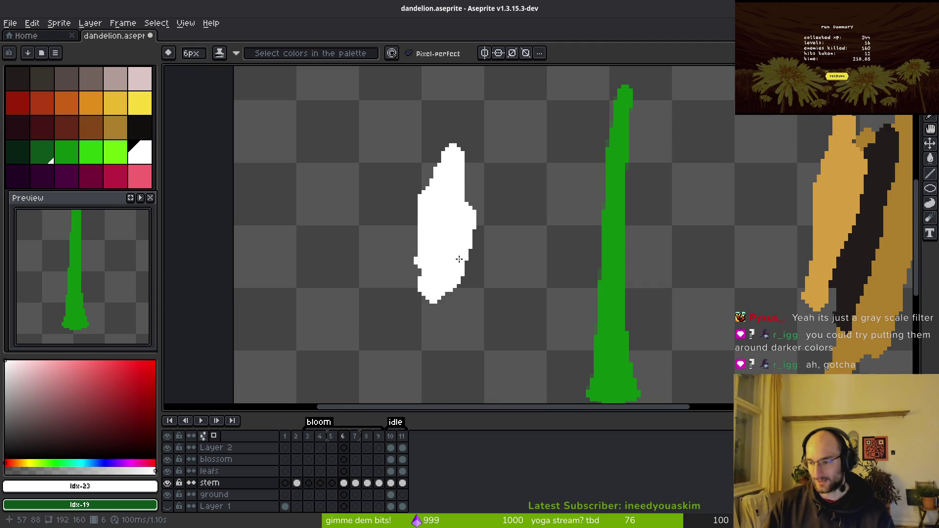
Fill out the blossom with light pink and a lighter pink shade
click(140, 79)
mouse_move(434, 201)
mouse_down()
mouse_move(433, 210)
mouse_move(407, 205)
mouse_move(441, 147)
mouse_move(474, 230)
mouse_up()
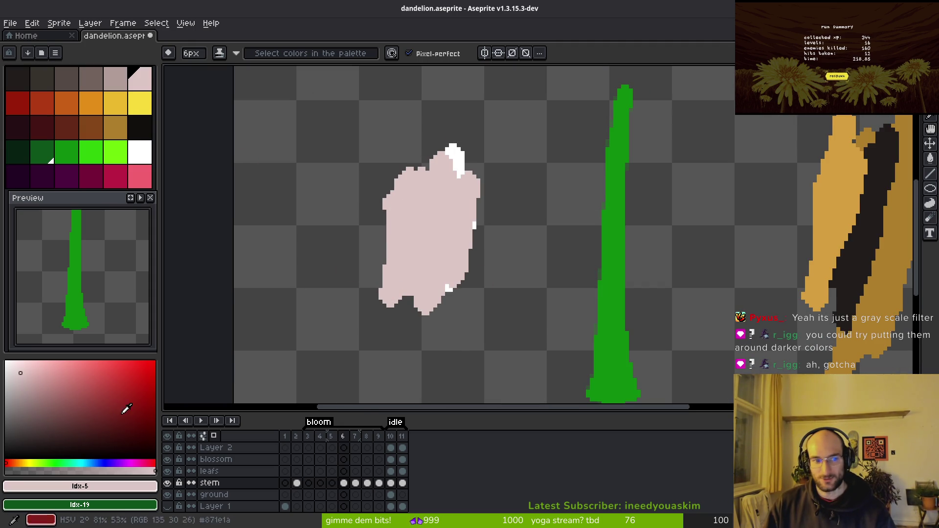
click(16, 368)
mouse_move(352, 190)
mouse_down()
mouse_move(415, 205)
mouse_move(440, 147)
mouse_move(453, 315)
mouse_move(372, 166)
mouse_move(384, 240)
mouse_up()
Paint thick black bands across the blossom's top and bottom
click(139, 128)
mouse_move(249, 217)
mouse_down()
mouse_move(477, 110)
mouse_move(444, 168)
mouse_up()
drag(364, 364, 508, 274)
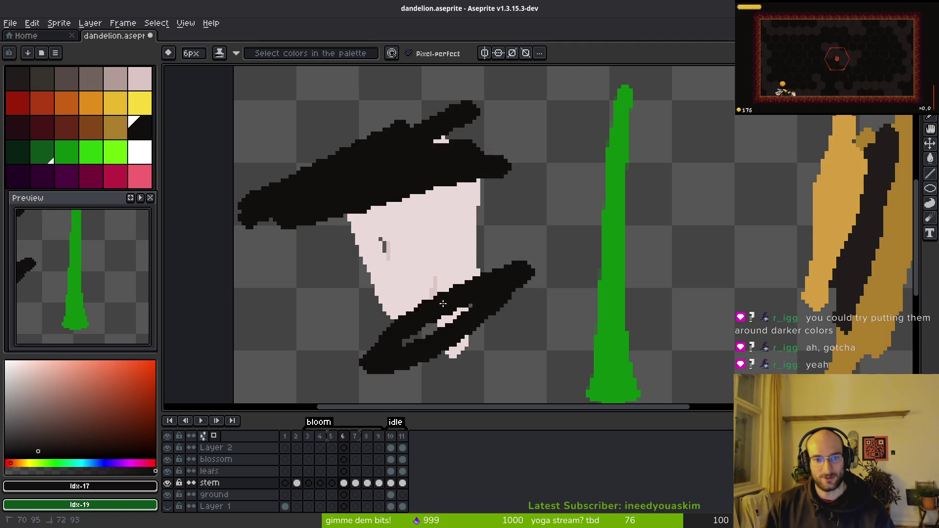
drag(352, 318, 479, 303)
Dab white highlights into the blossom, undo one, and sample its pale pink
click(139, 151)
drag(379, 229, 386, 252)
click(453, 331)
key(ctrl+z)
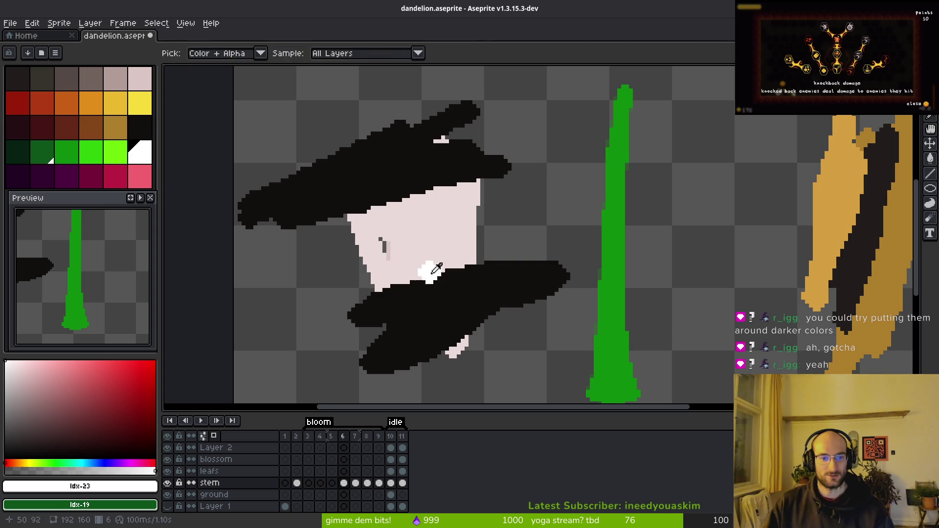
alt+click(430, 259)
scroll(523, 306, down, 3)
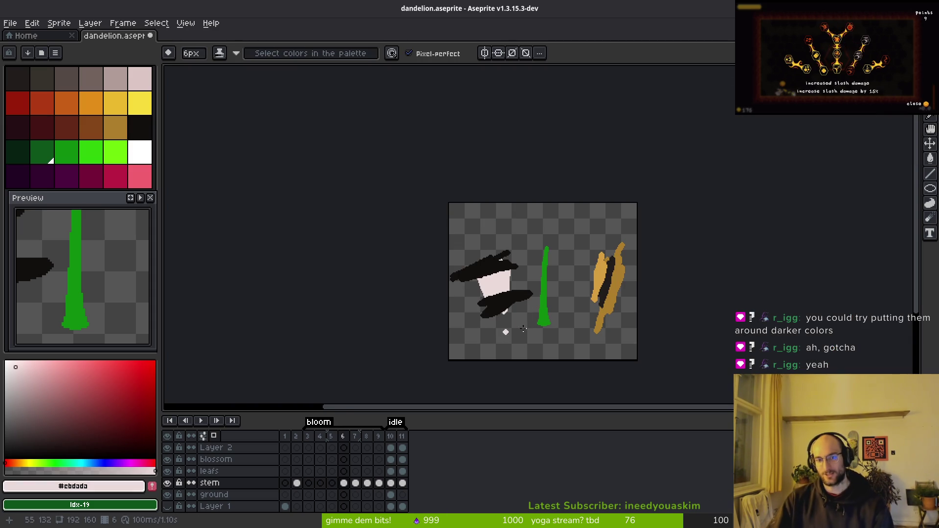
scroll(503, 333, down, 3)
scroll(500, 311, up, 3)
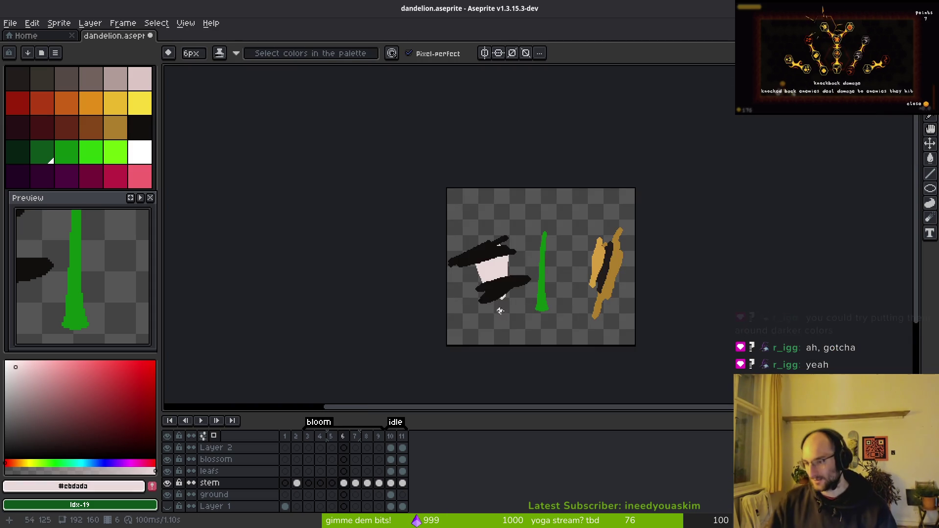
scroll(482, 306, up, 4)
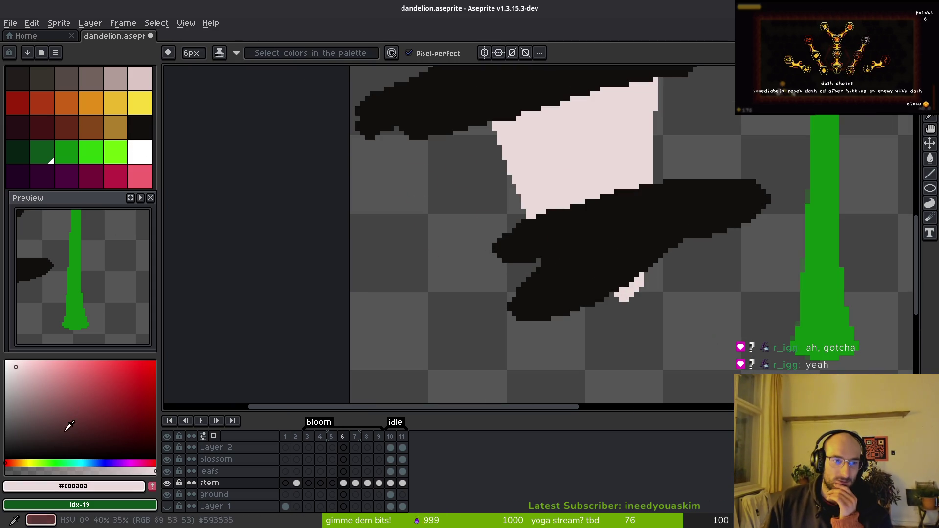
Paint black over the blossom's lower part and extend the black band
click(70, 456)
mouse_move(589, 218)
mouse_down()
mouse_move(700, 235)
mouse_move(595, 219)
mouse_move(563, 308)
mouse_move(636, 278)
mouse_up()
scroll(680, 328, down, 4)
scroll(689, 239, up, 4)
drag(689, 239, 660, 231)
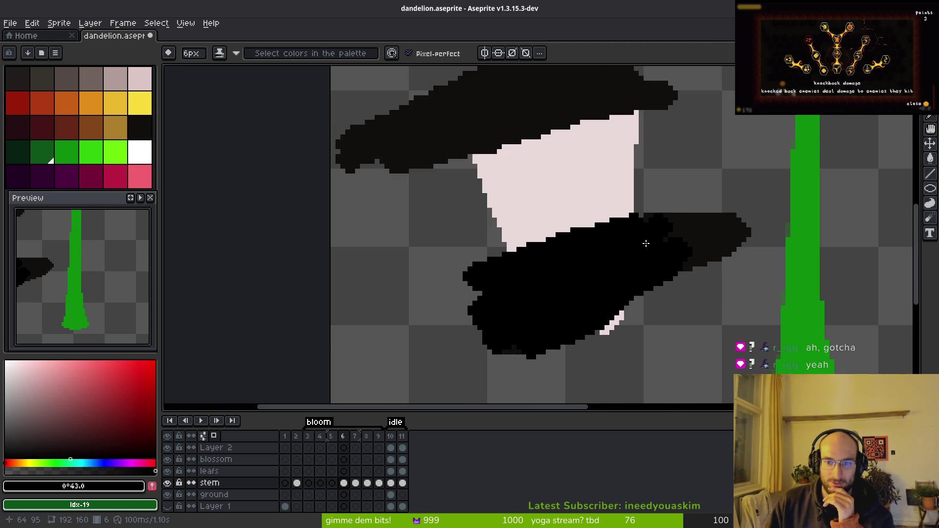
scroll(635, 237, down, 3)
scroll(529, 264, up, 1)
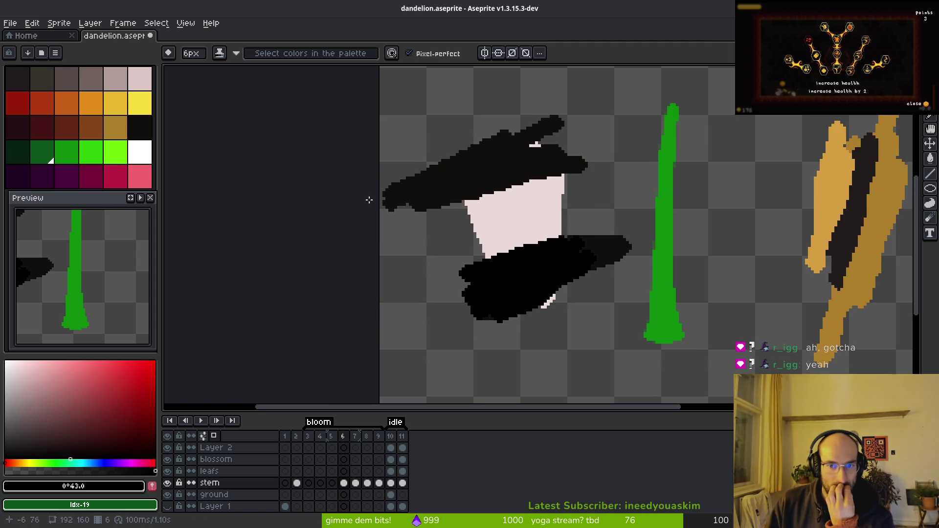
Pan to the stem, save dandelion.aseprite, and undo the black strokes
drag(448, 218, 420, 243)
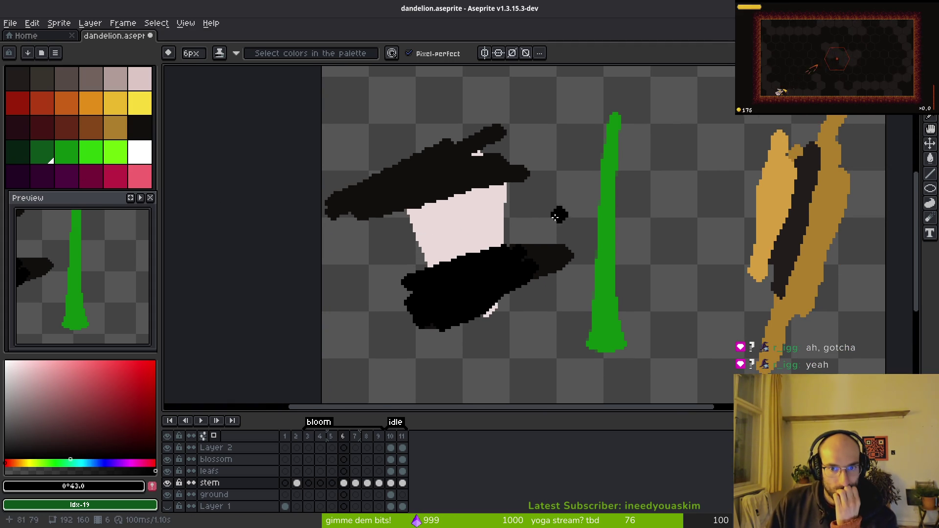
drag(560, 216, 518, 208)
key(ctrl+s)
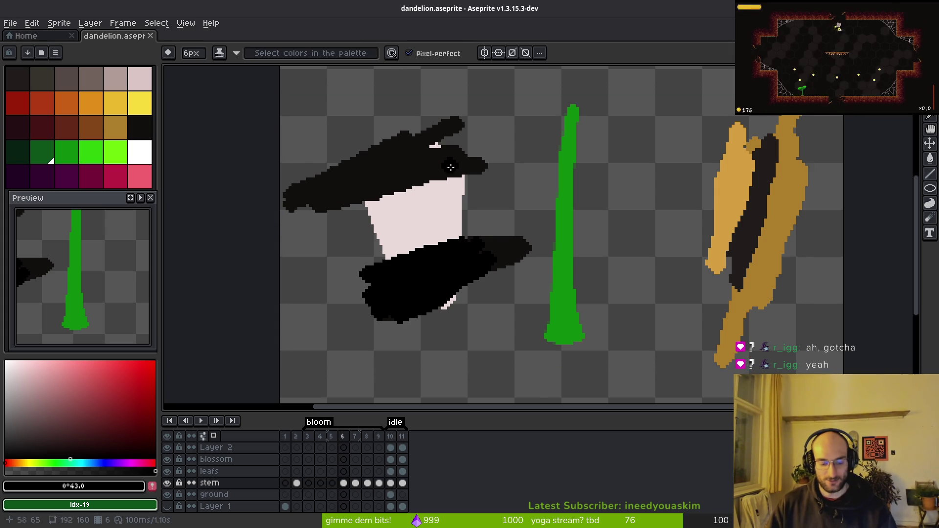
key(ctrl+z)
key(ctrl+z)
key(ctrl+z)
key(ctrl+z)
key(ctrl+z)
key(ctrl+z)
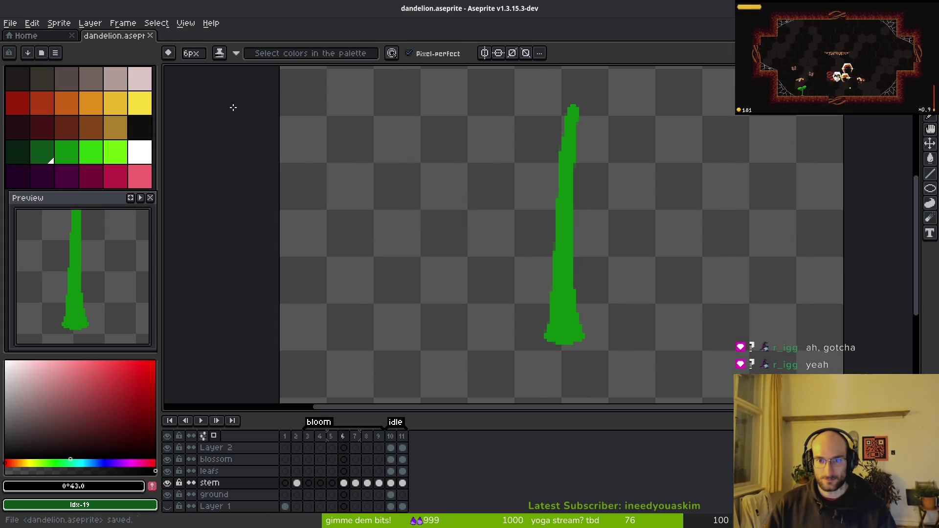
click(12, 24)
Open boss1BG.png from the art/backgrounds folder through File > Open
click(24, 47)
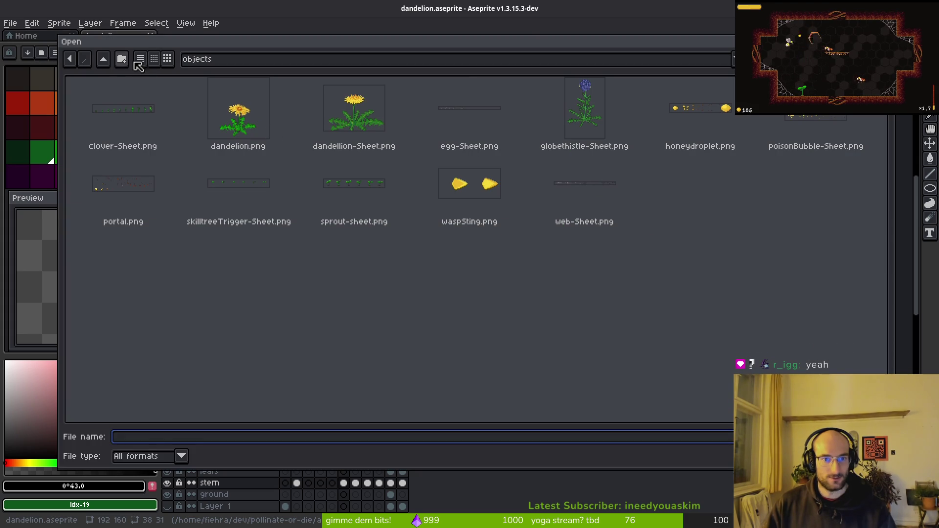
click(107, 66)
click(99, 117)
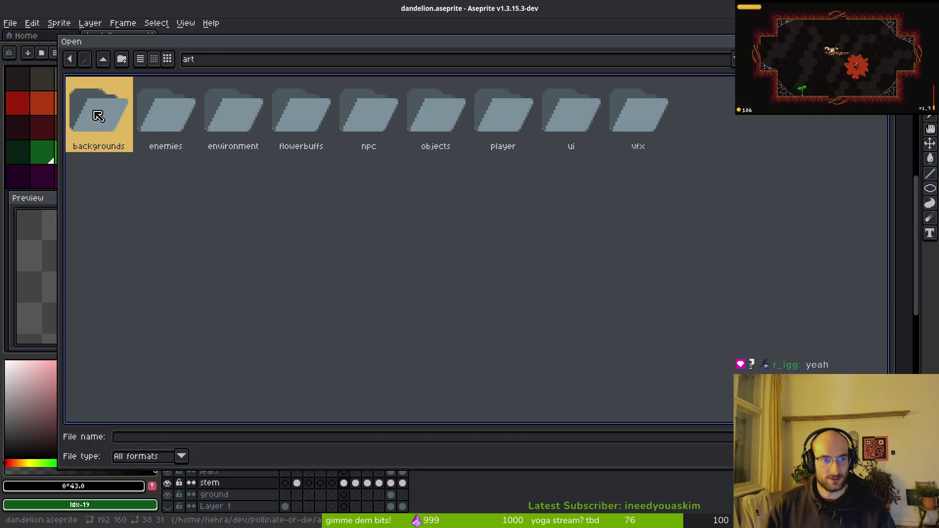
double_click(99, 114)
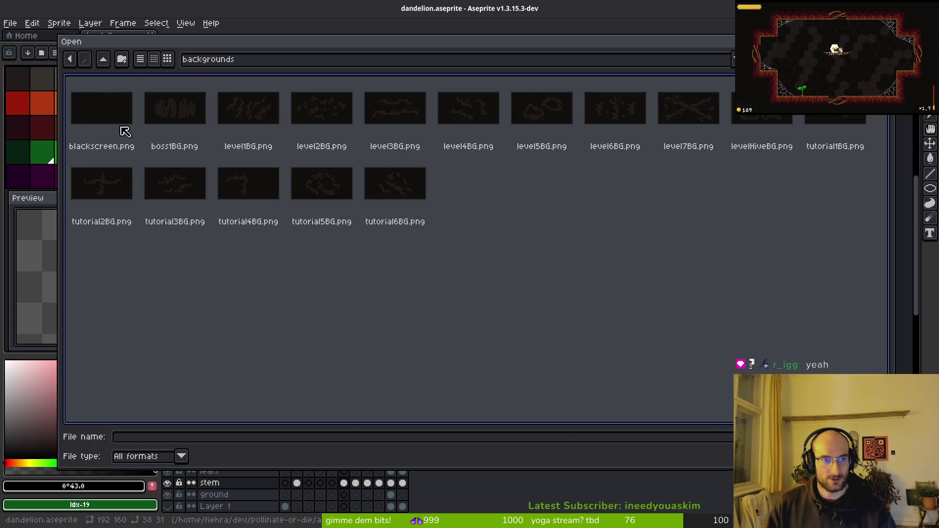
double_click(187, 110)
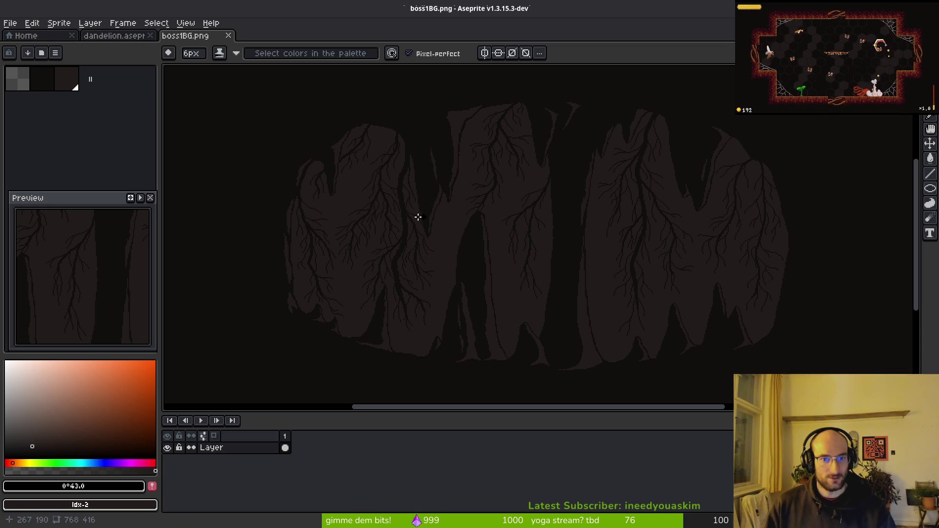
Dock boss1BG.png beside the dandelion sprite and compare their palette colours
click(69, 83)
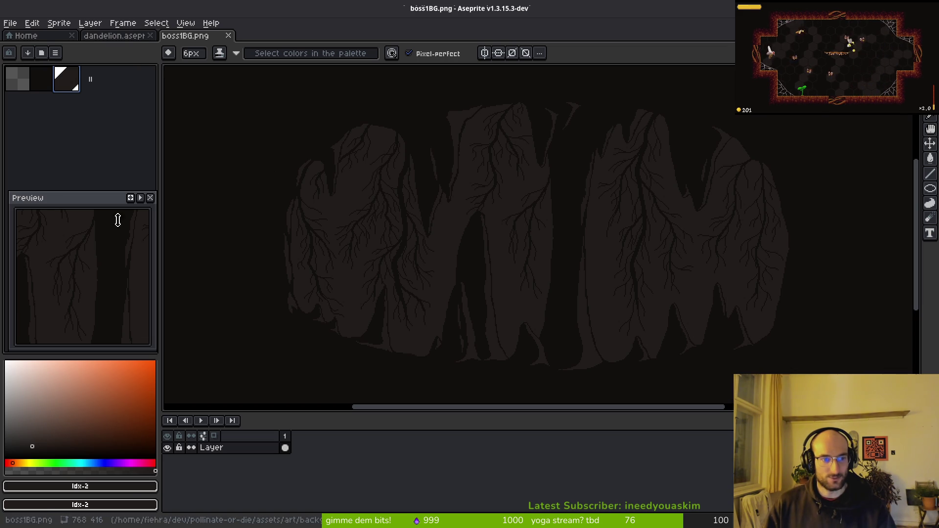
mouse_move(177, 46)
mouse_down()
mouse_move(162, 104)
mouse_move(157, 92)
mouse_up()
click(489, 184)
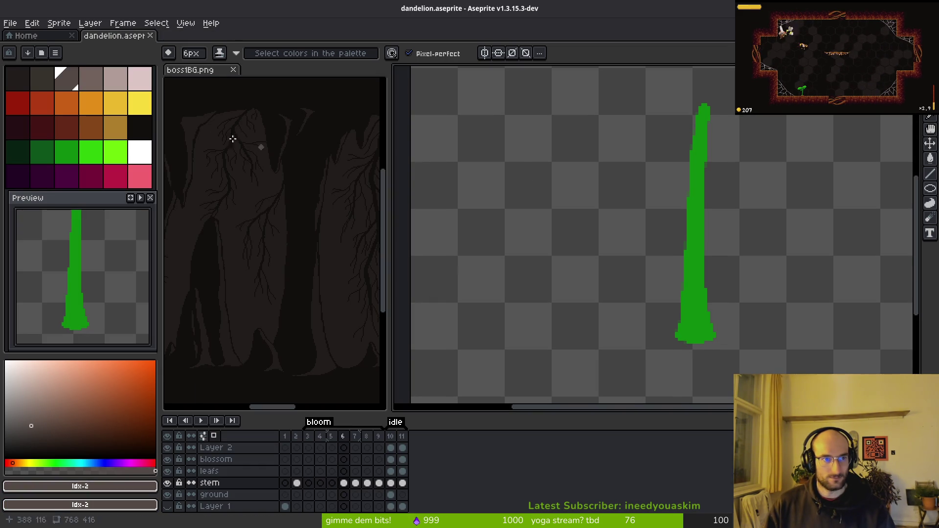
click(21, 79)
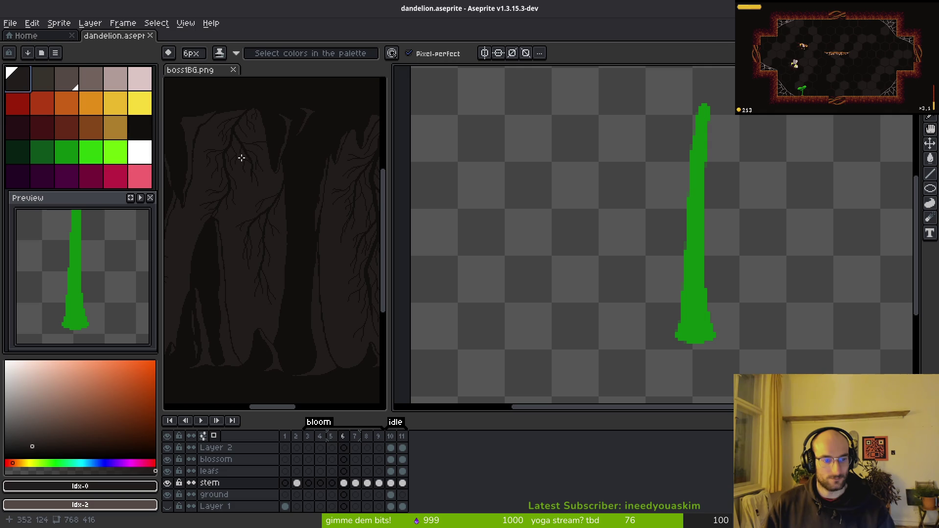
click(242, 159)
click(71, 85)
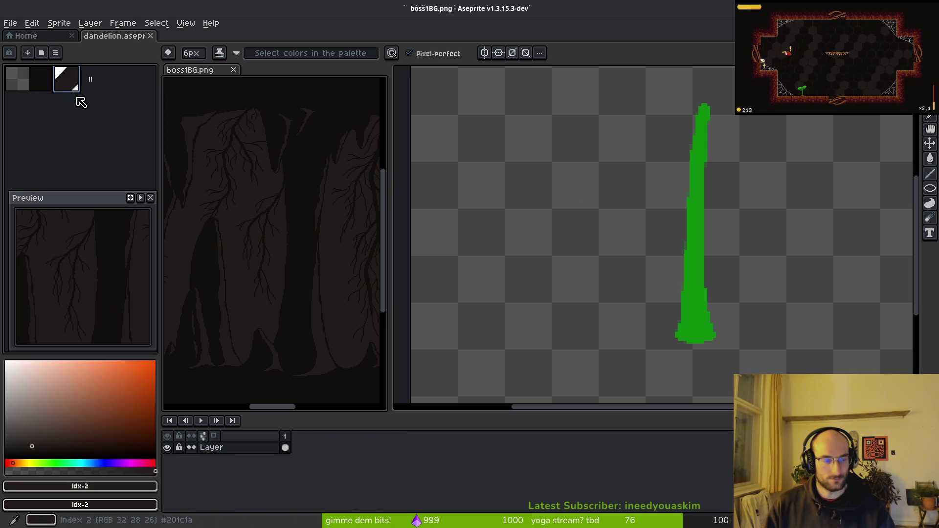
click(617, 233)
click(268, 221)
click(545, 232)
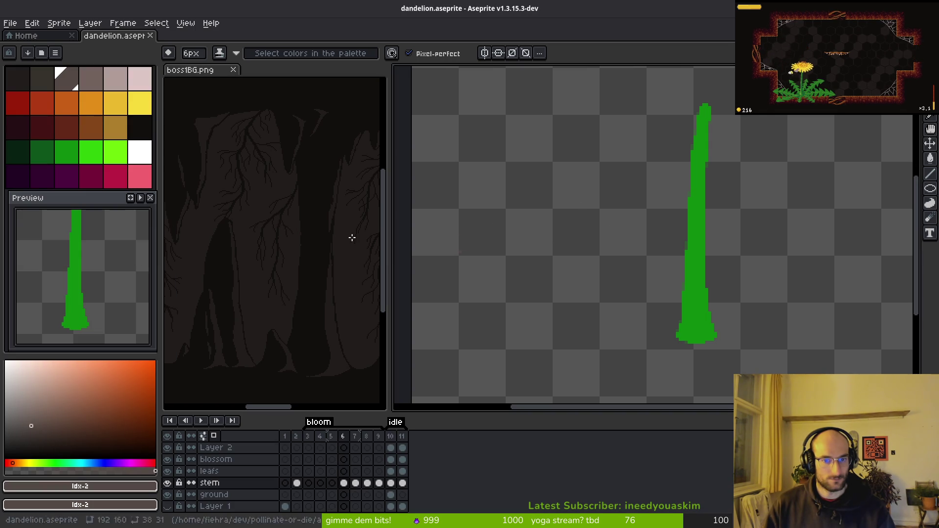
click(19, 80)
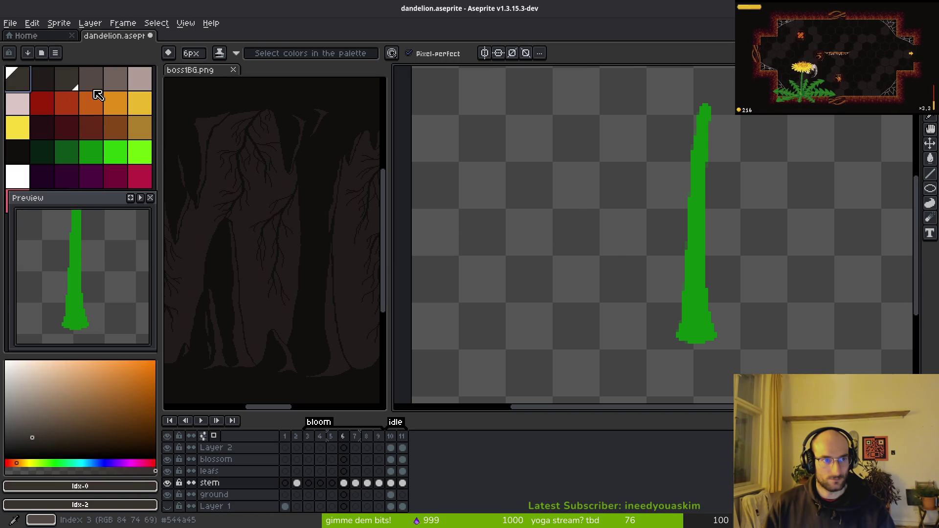
Set the background colour to the first palette swatch and save boss1BG.png
right_click(23, 85)
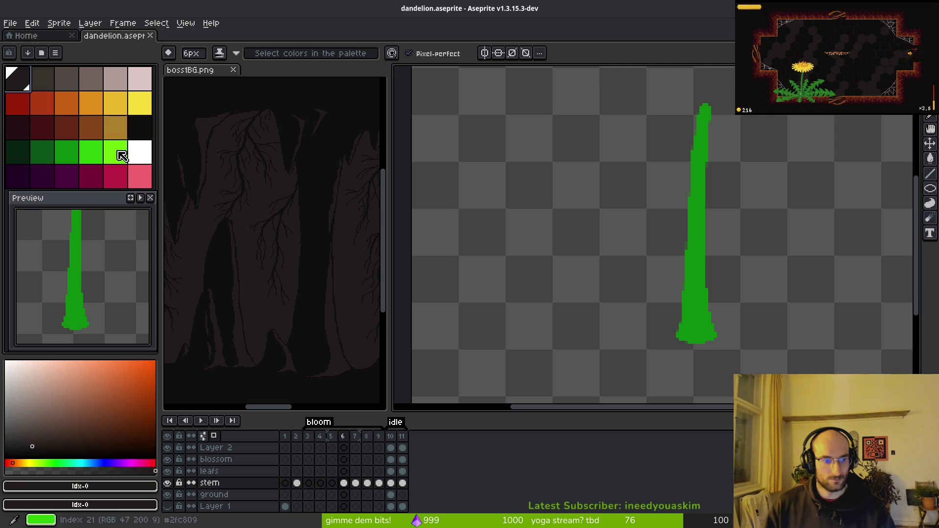
click(256, 168)
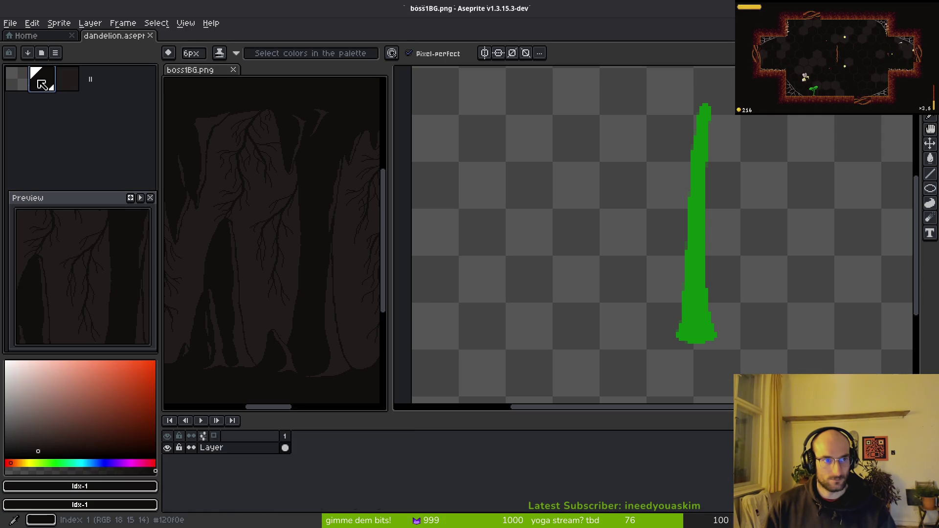
key(ctrl+s)
click(468, 174)
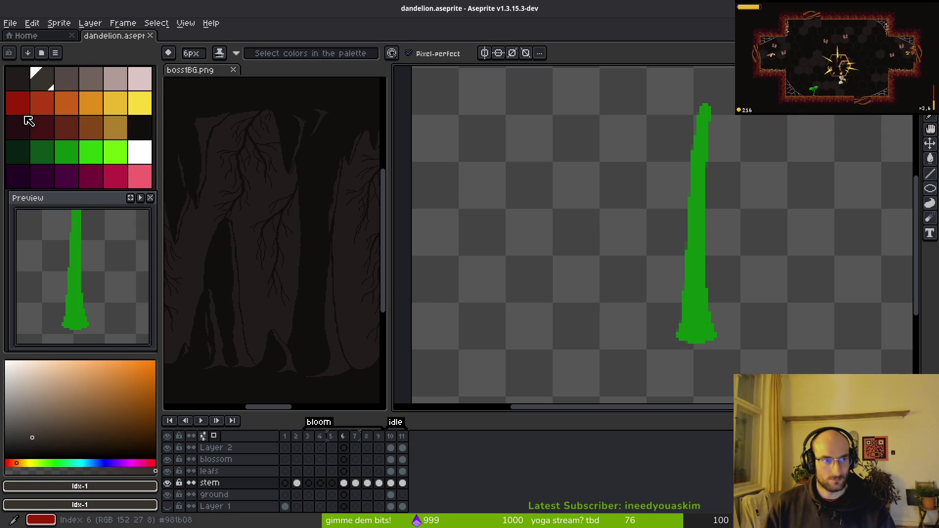
click(274, 153)
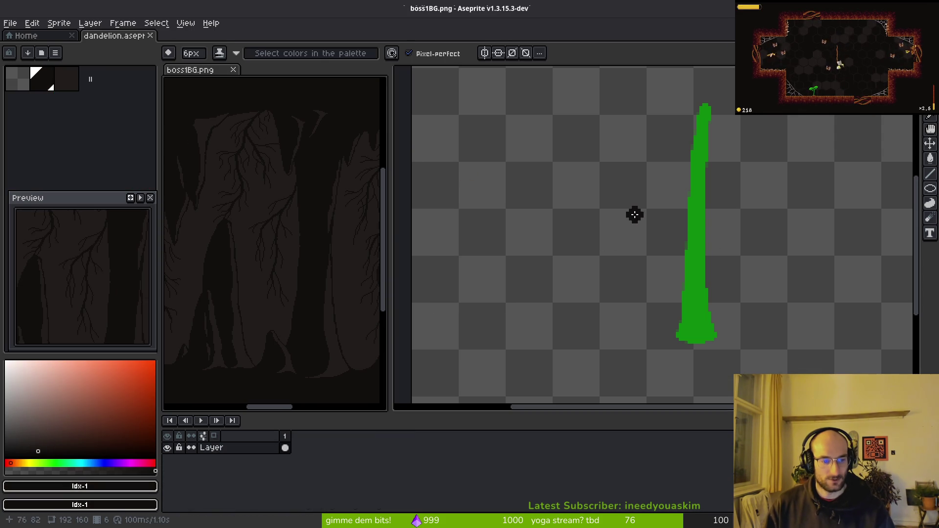
Paint two dark diagonal strokes on the dandelion canvas left of the green stem
scroll(413, 273, up, 2)
drag(450, 193, 479, 251)
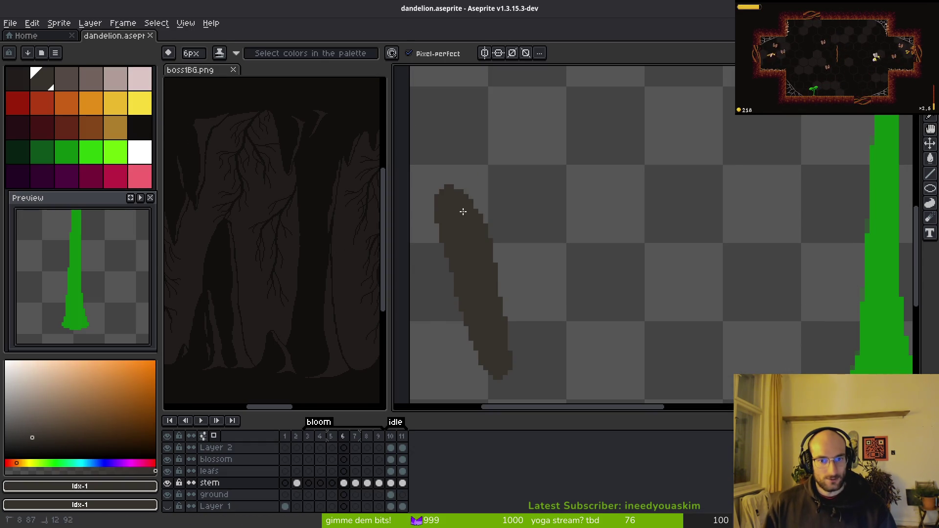
mouse_move(455, 340)
mouse_down()
mouse_move(430, 295)
mouse_move(426, 314)
mouse_up()
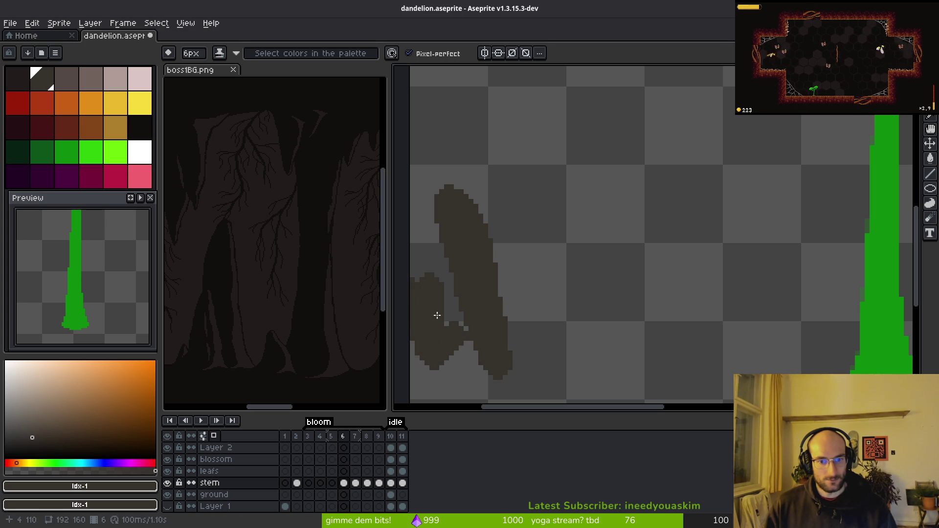
Brush over the grey gaps so the dark brown shape is solid
scroll(304, 317, left, 3)
scroll(557, 329, up, 6)
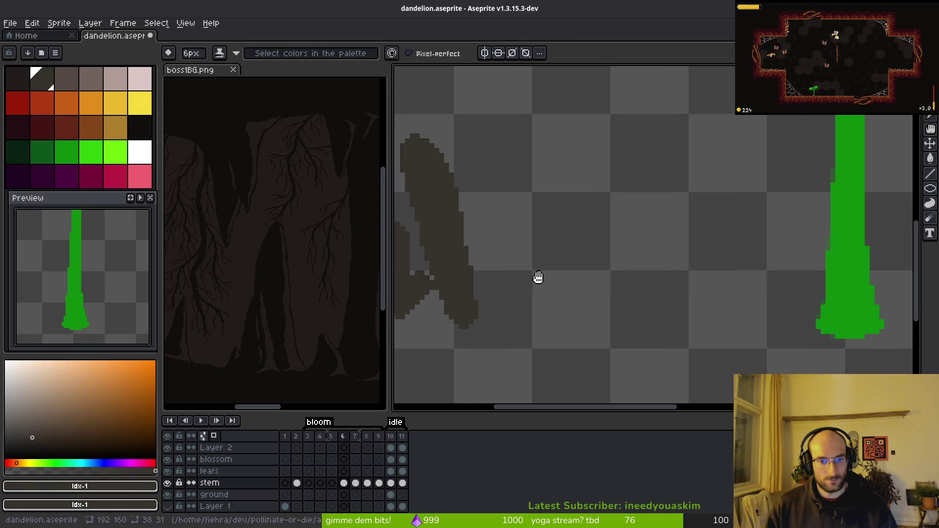
scroll(684, 304, down, 3)
scroll(618, 264, up, 2)
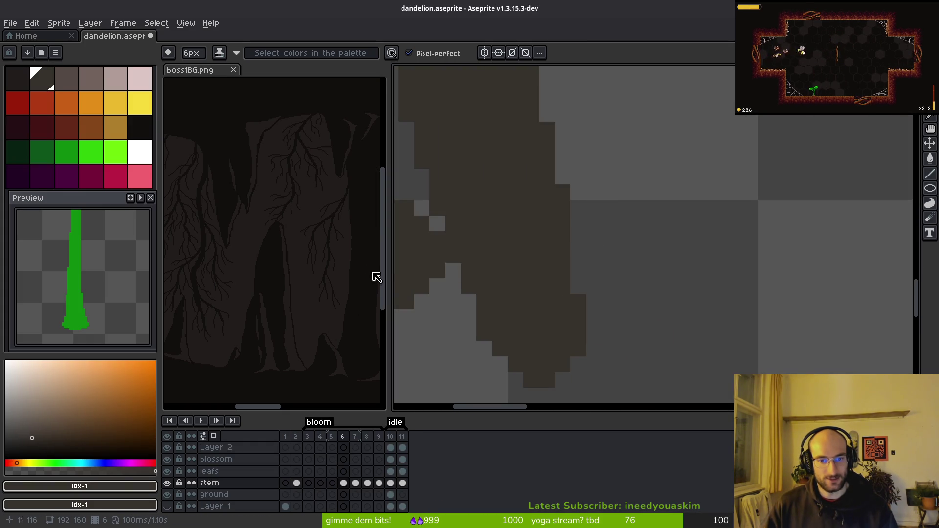
mouse_move(410, 296)
mouse_down()
mouse_move(434, 342)
mouse_move(423, 206)
mouse_up()
scroll(336, 315, up, 5)
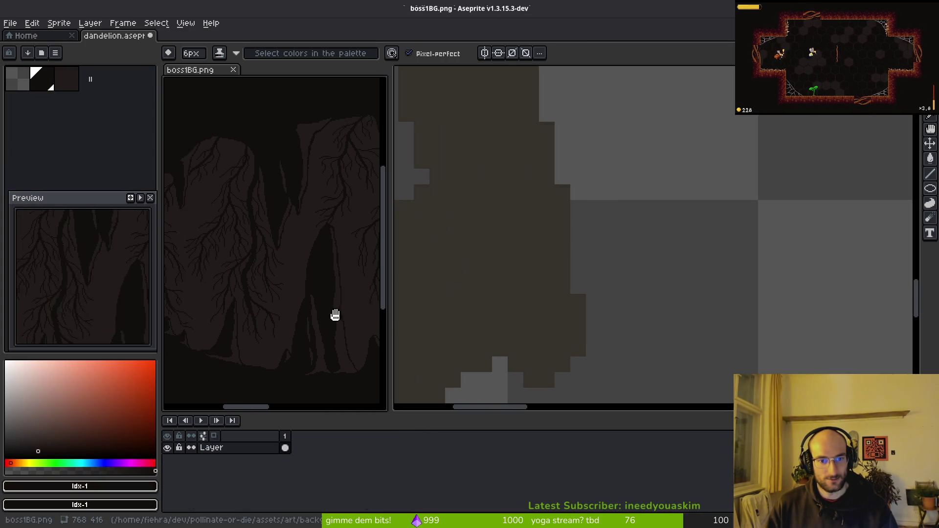
drag(325, 346, 237, 306)
click(582, 256)
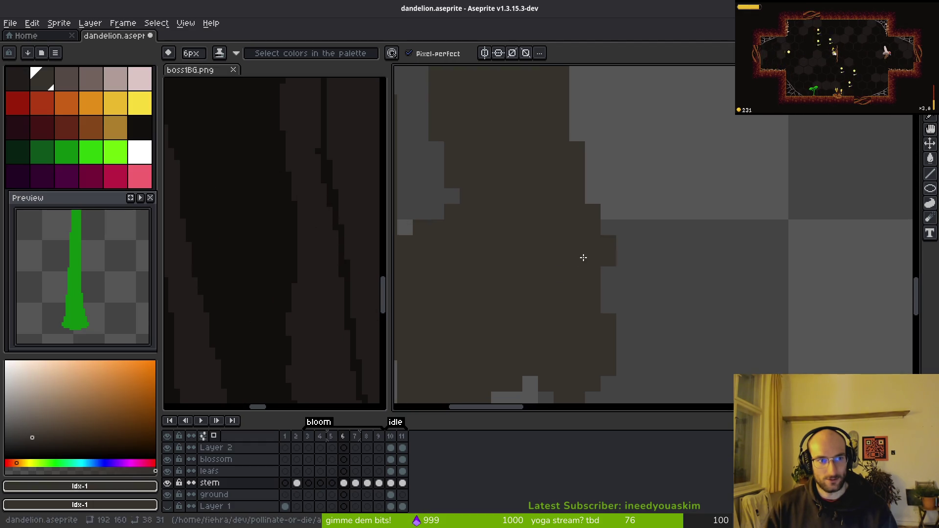
Paint-bucket fill the dark shape with palette colour 0, sampling #201c1a from the boss background
click(18, 79)
key(g)
click(517, 302)
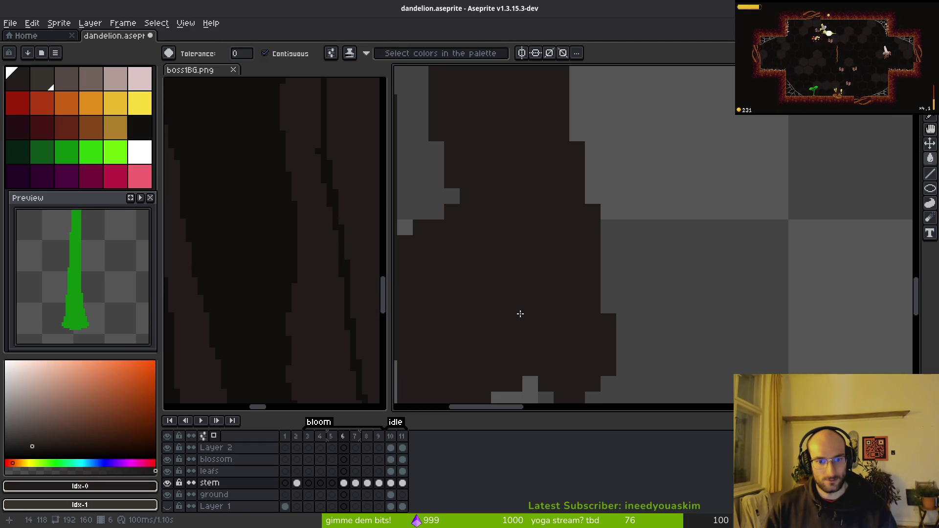
click(336, 350)
click(522, 317)
alt+click(504, 313)
Compare colours between boss1BG.png and the dandelion sprite, then zoom out
click(263, 277)
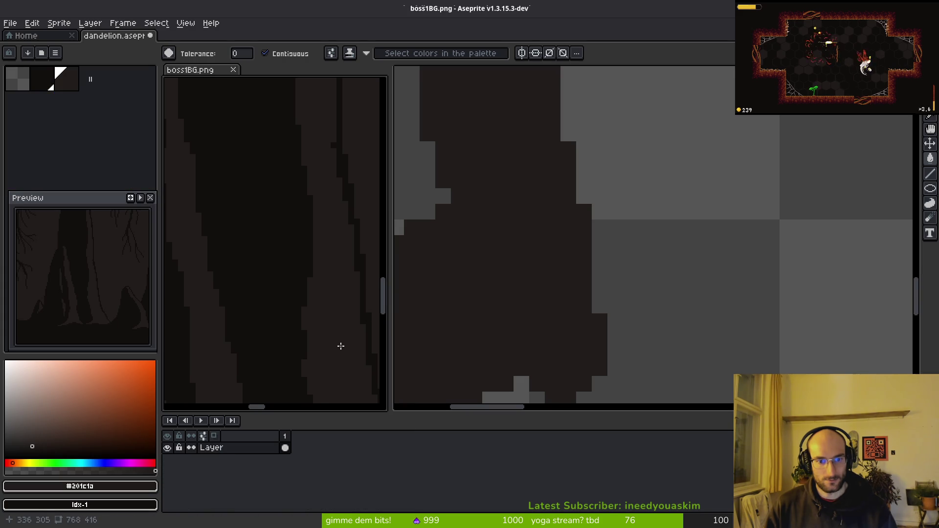
click(477, 336)
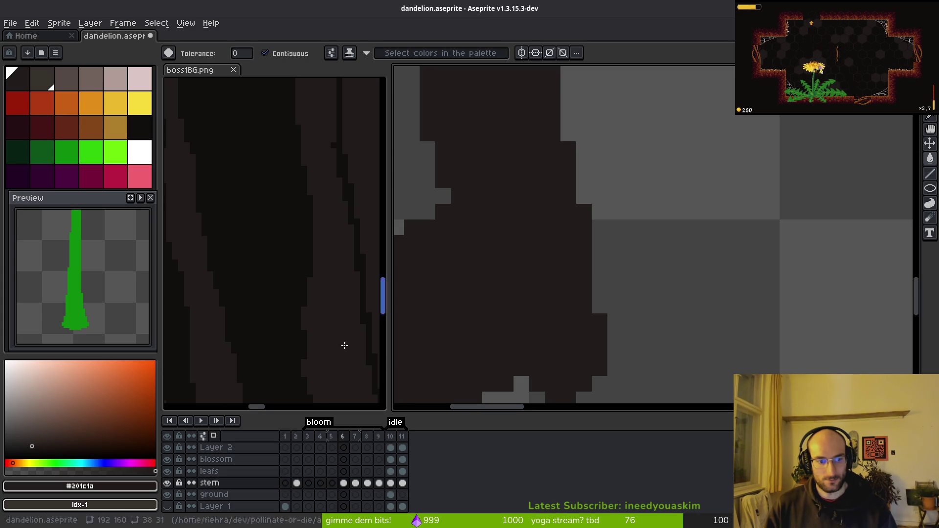
click(287, 331)
click(515, 315)
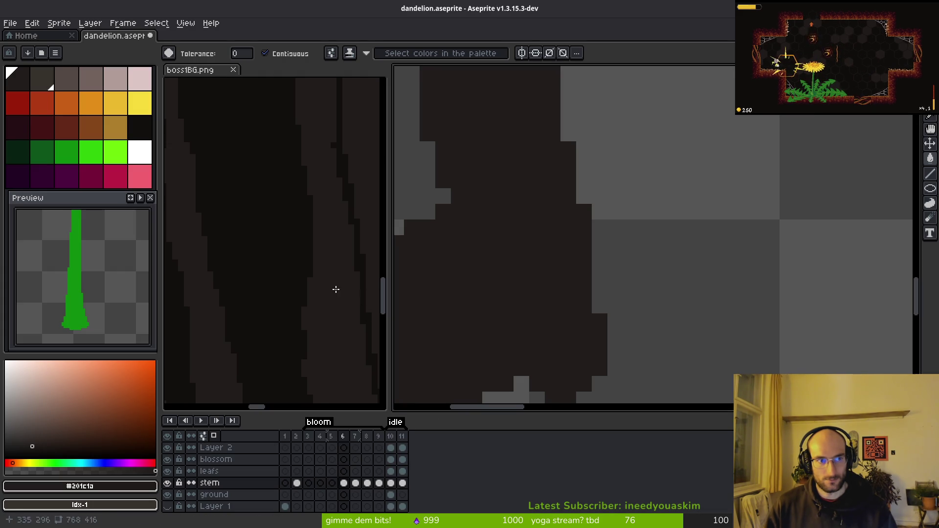
click(335, 289)
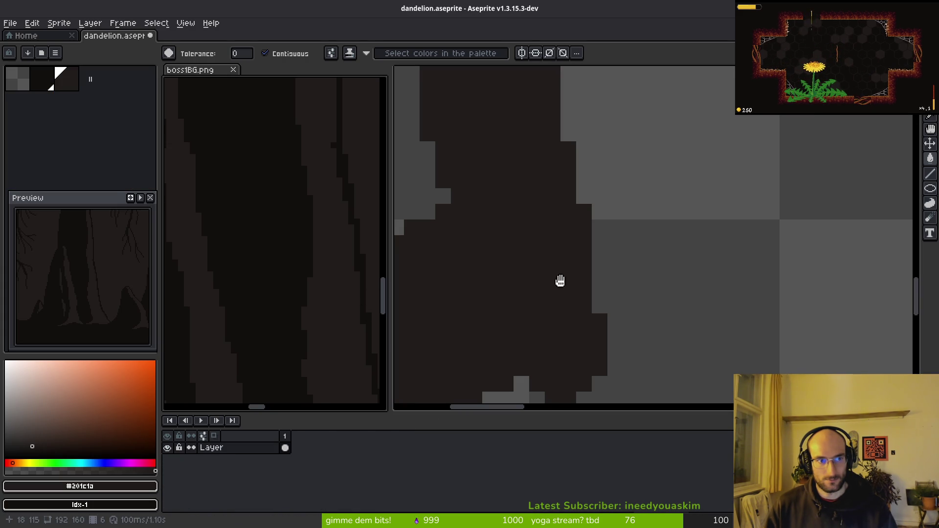
click(561, 281)
click(285, 304)
click(547, 298)
scroll(481, 296, down, 3)
scroll(482, 296, down, 2)
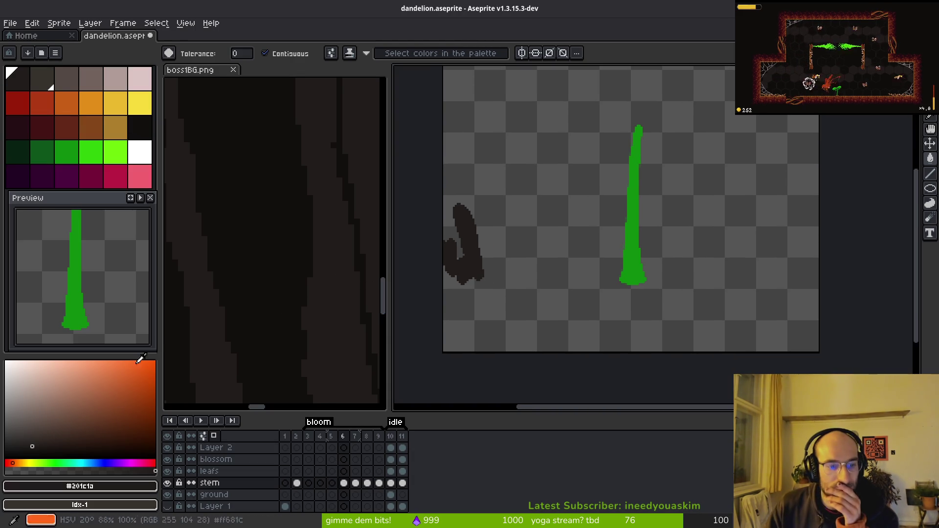
Create #1c1817 by shifting swatch 17's hue redder, add it to the palette at index 23
click(146, 130)
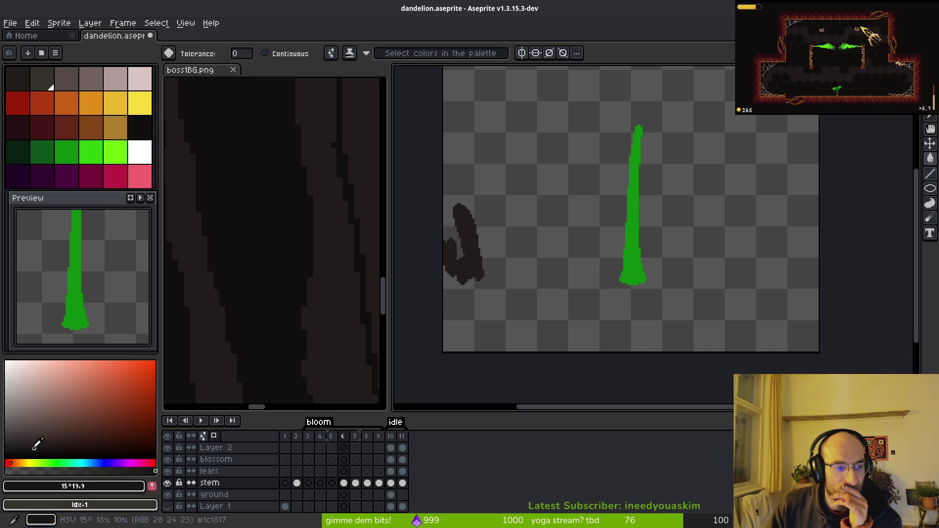
drag(18, 462, 11, 461)
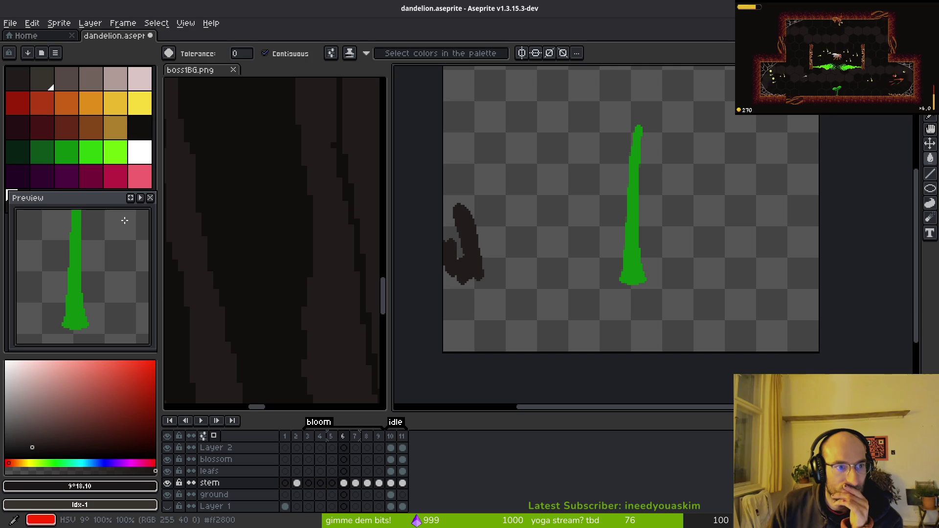
click(54, 209)
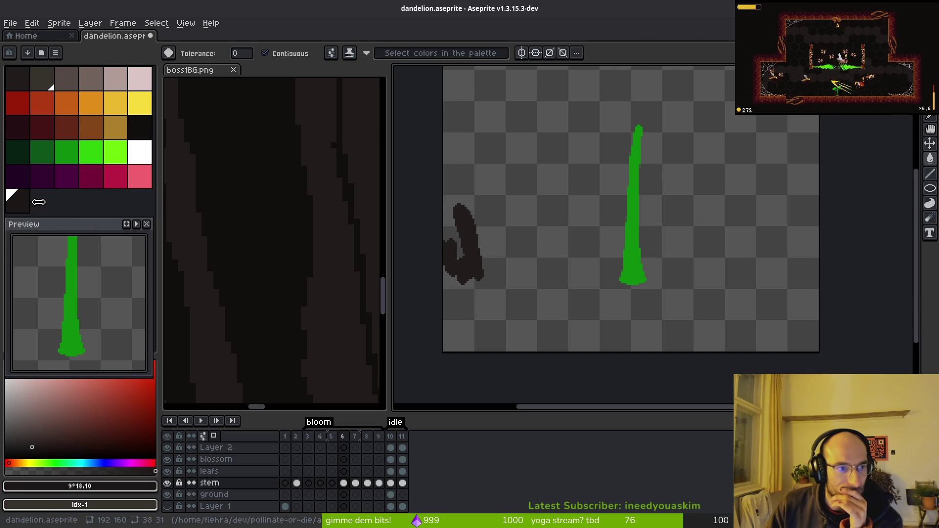
drag(24, 215, 141, 153)
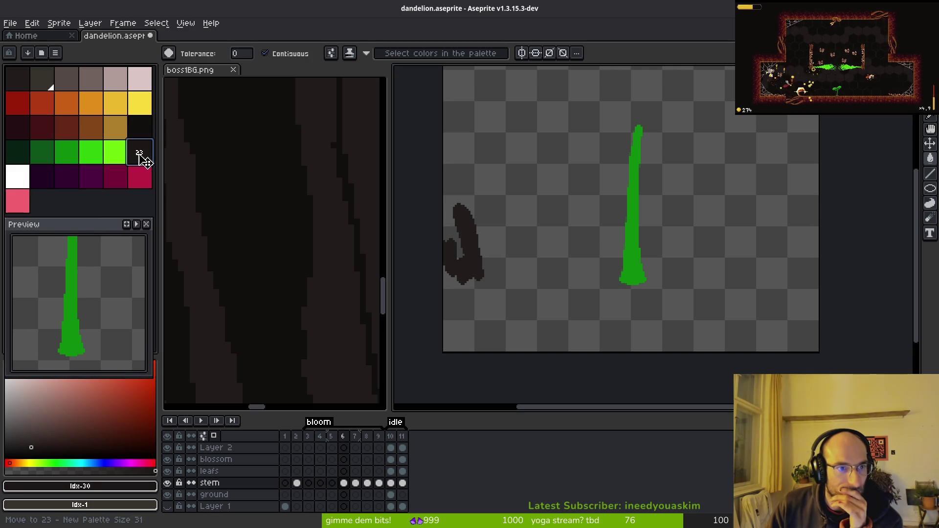
Delete the white swatch and move the dark swatch to the end of row 3
click(16, 185)
key(Delete)
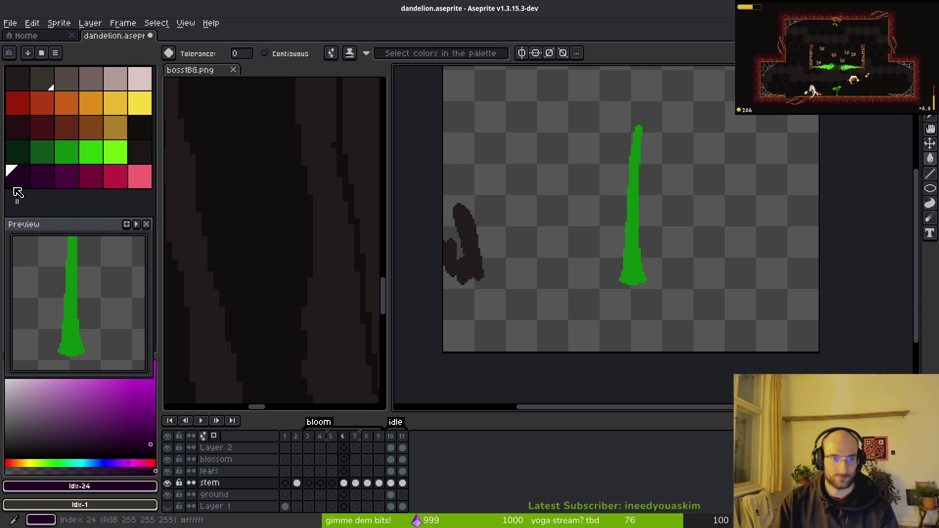
click(142, 159)
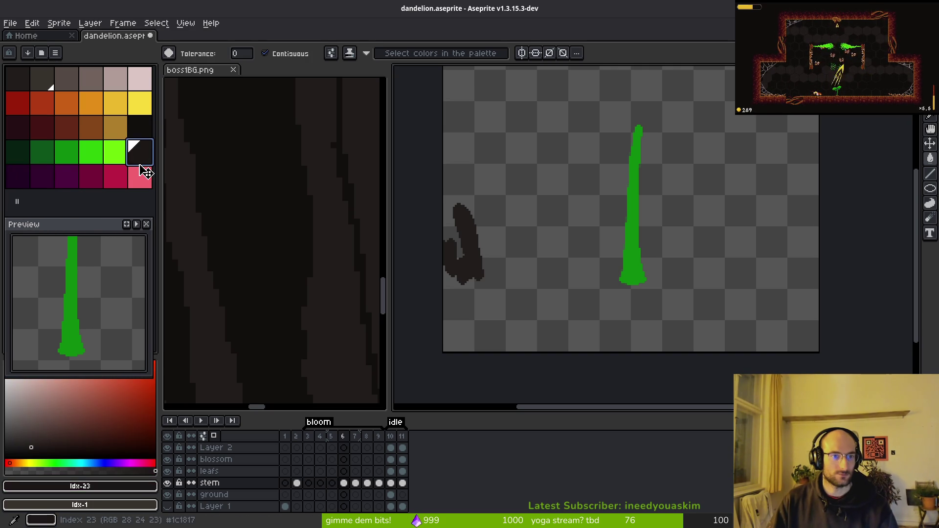
drag(145, 173, 147, 130)
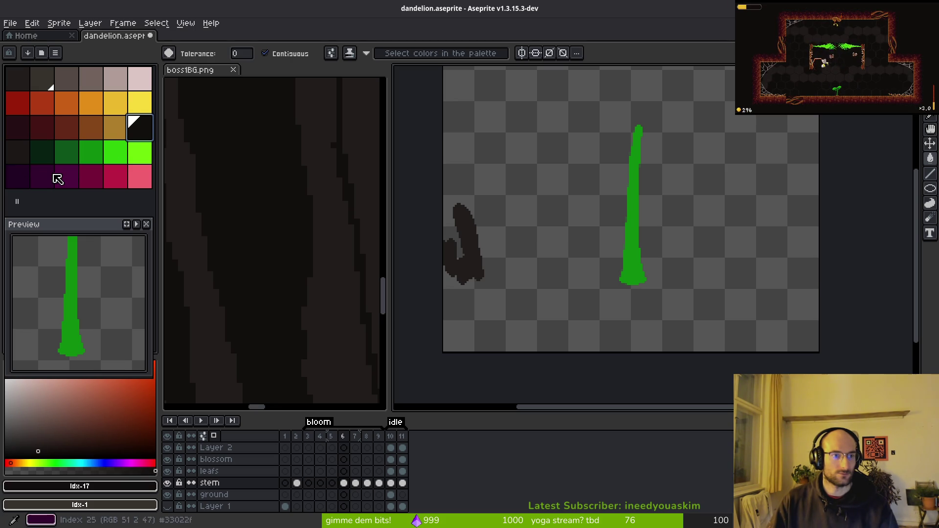
click(21, 161)
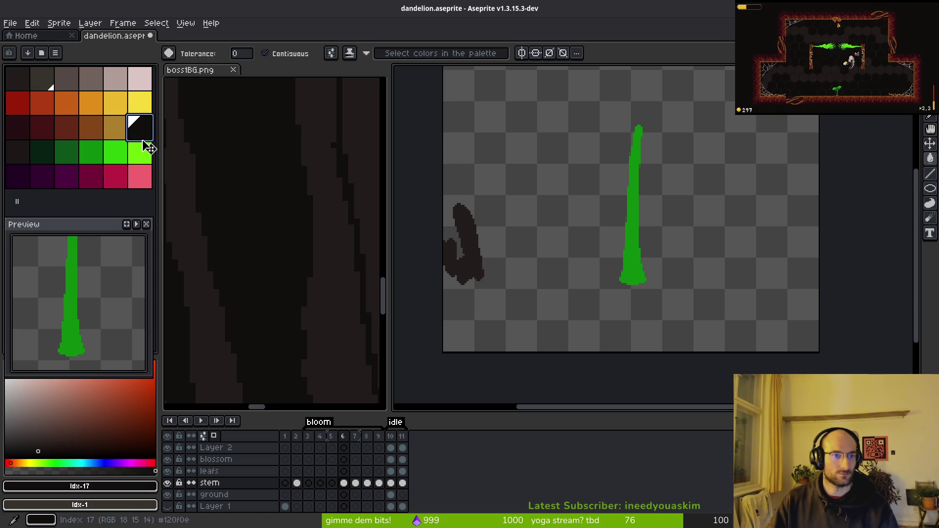